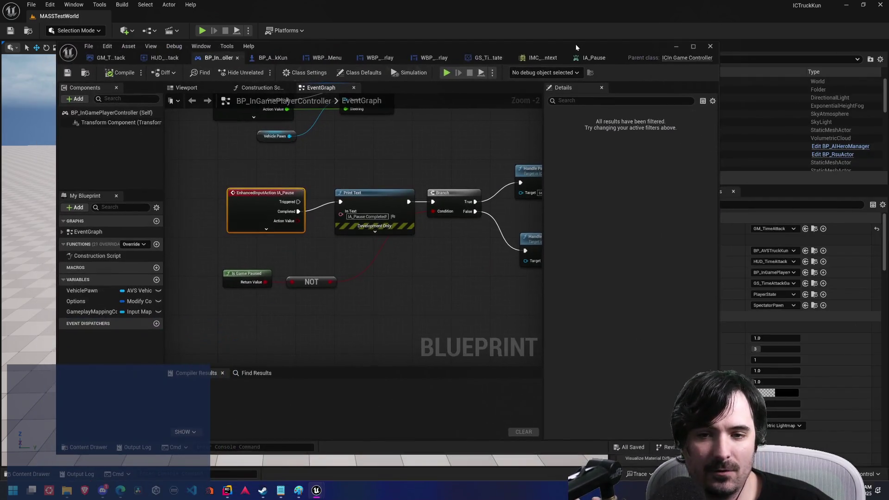
Step: Open BP_InGamePlayerController's event graph and pan to the IA_Pause, steering and handbrake nodes
double_click(576, 43)
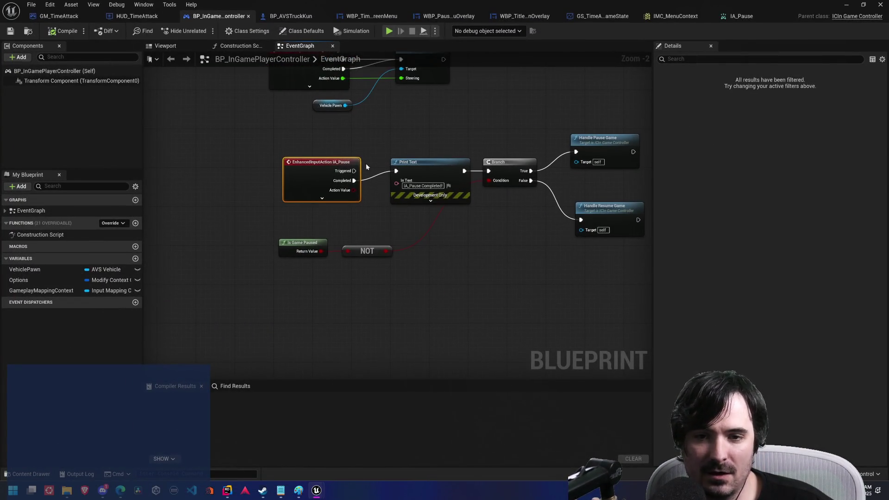
left_click_drag(397, 133, 437, 274)
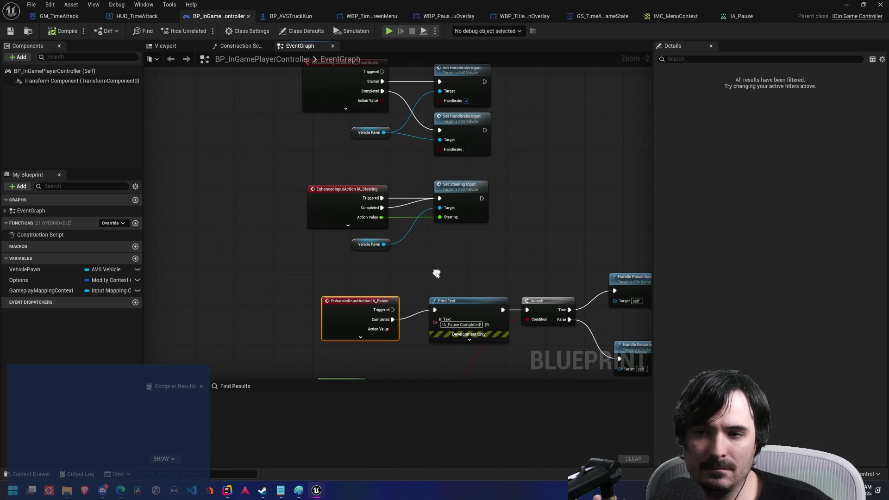
key("alt+Tab")
key("alt+Tab")
key("alt+Tab")
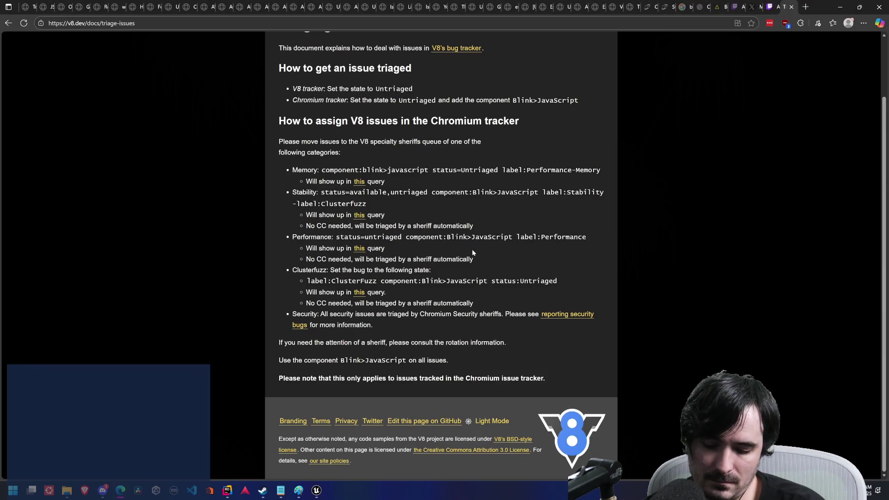
Step: Google 'UE Enhanced input pause button not firing when when game is paused' and open the forum thread
key("ctrl+t")
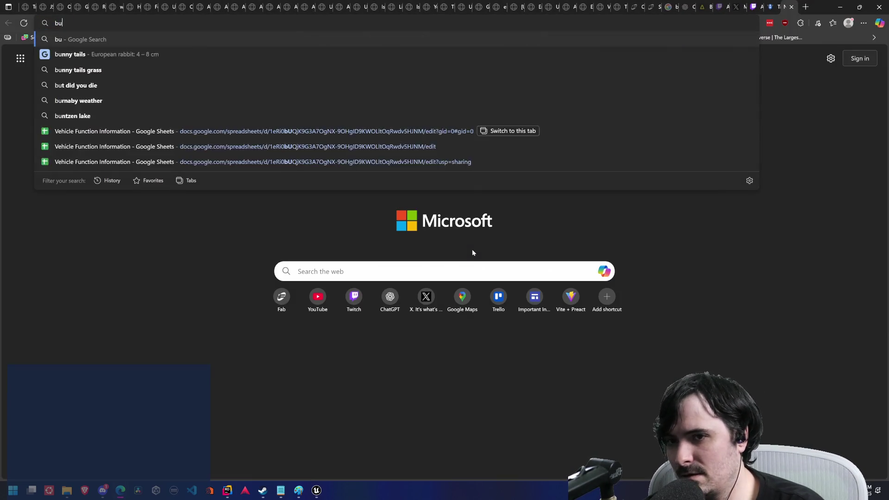
type("pause button ")
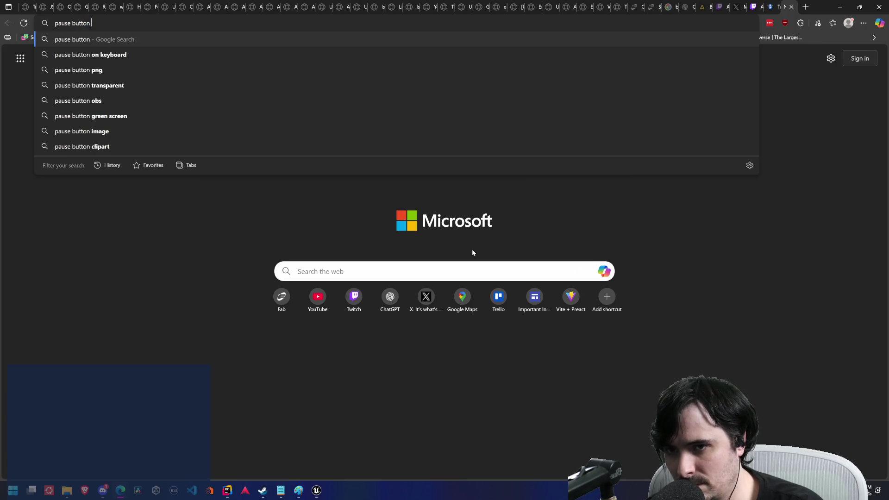
type("not firing when ")
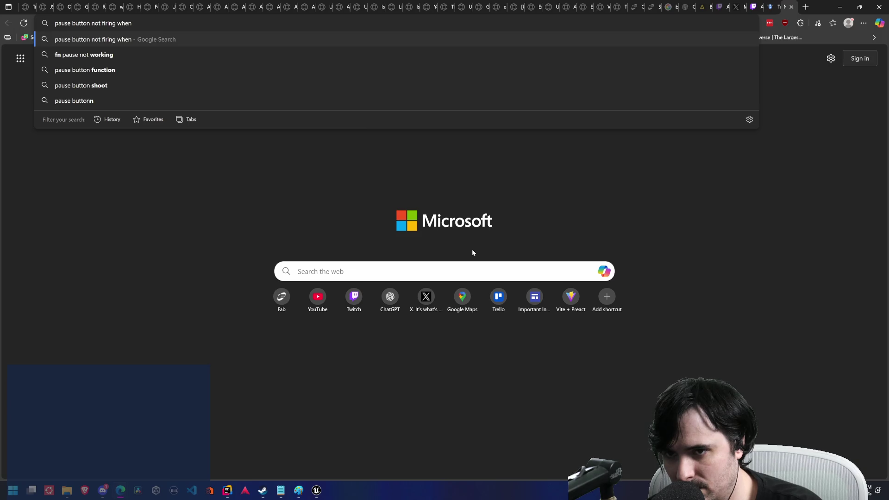
type("when game is paused")
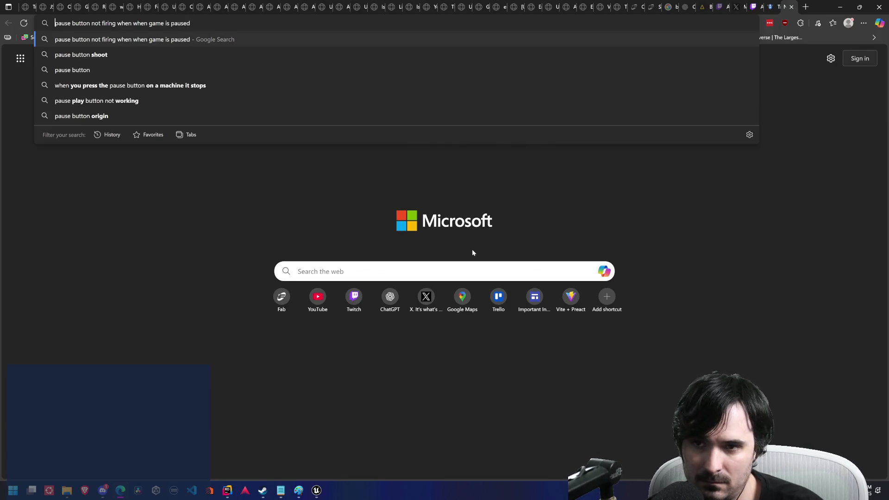
key("Home")
type("UE Enhanc")
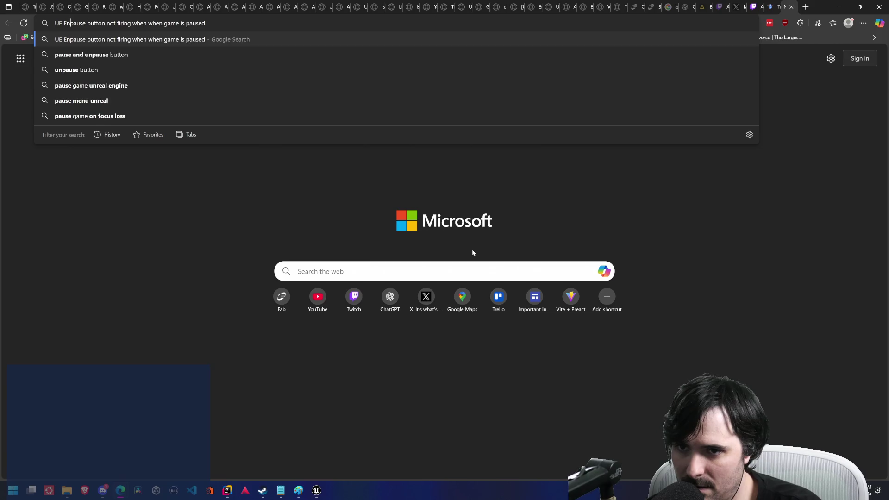
type("ed input")
key("Return")
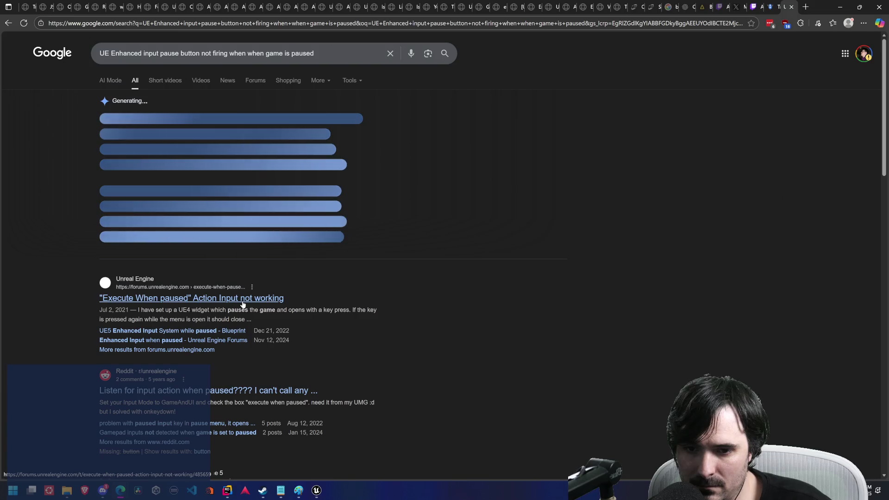
left_click(243, 301)
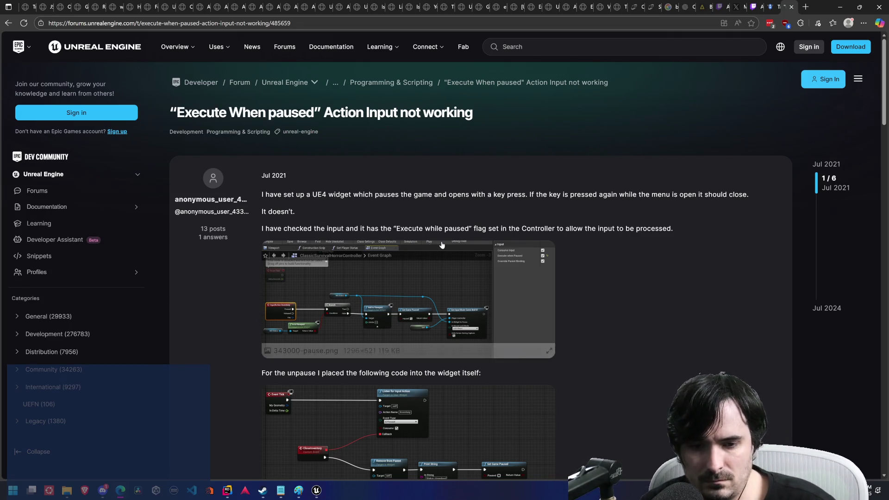
Step: Read through the 'Execute When paused' thread's question and replies, then go back to the results
scroll(442, 245, "down", 4)
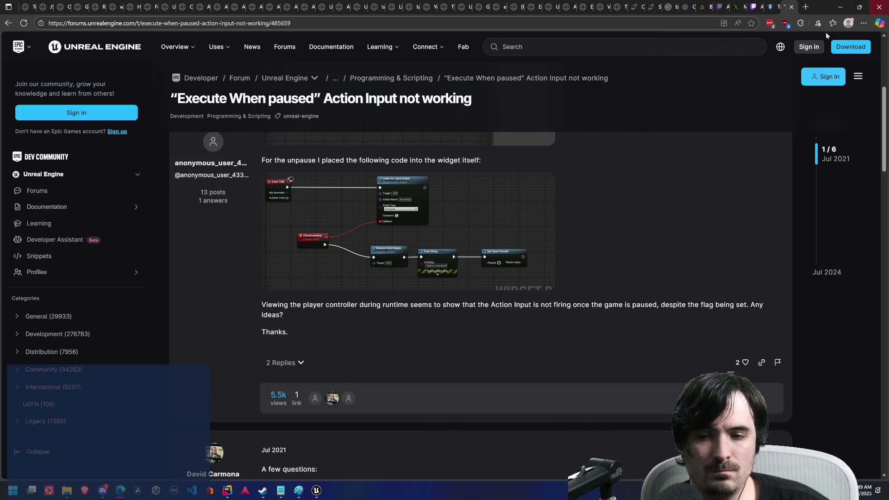
scroll(627, 154, "down", 4)
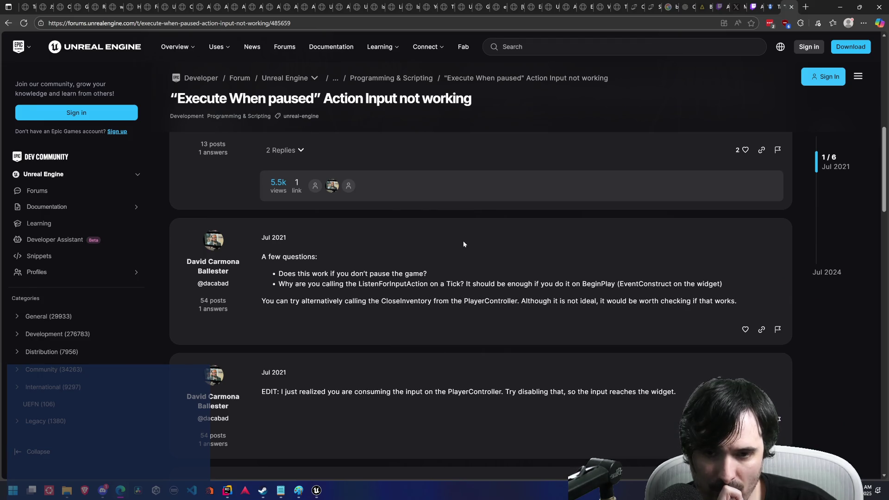
left_click(7, 25)
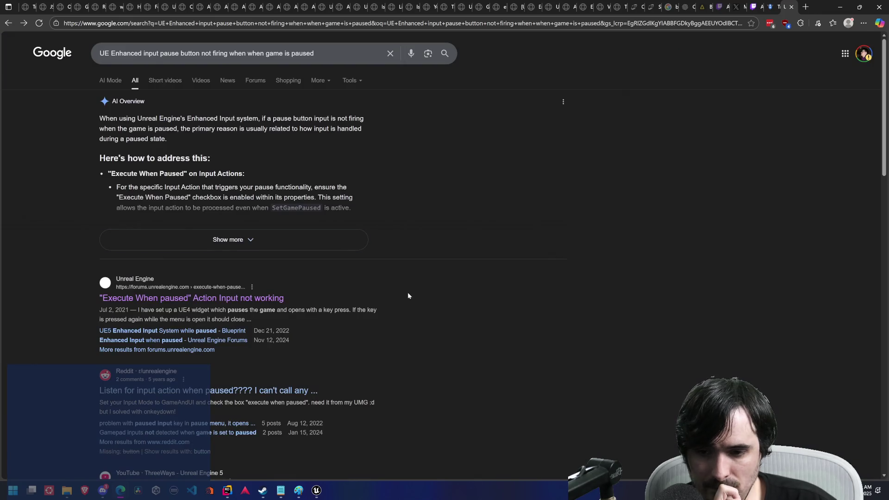
Step: Change the search query from 'UE' to 'UE 5' and rerun it
scroll(408, 292, "down", 3)
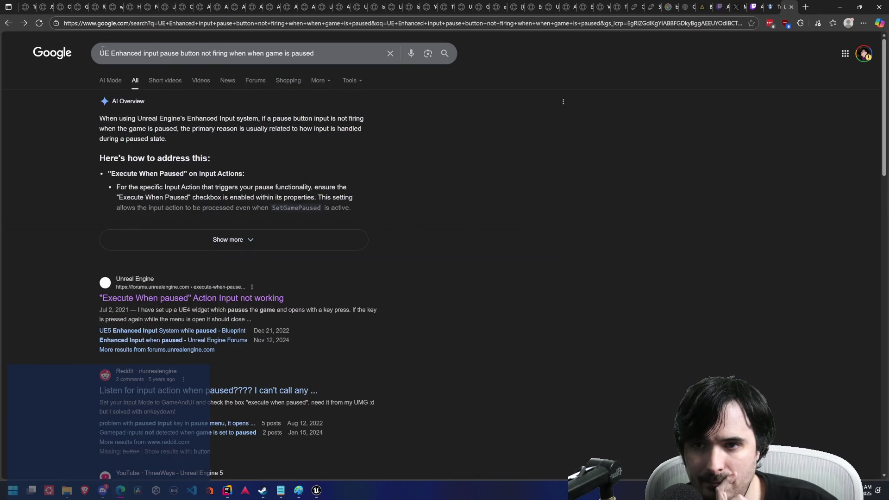
left_click(110, 54)
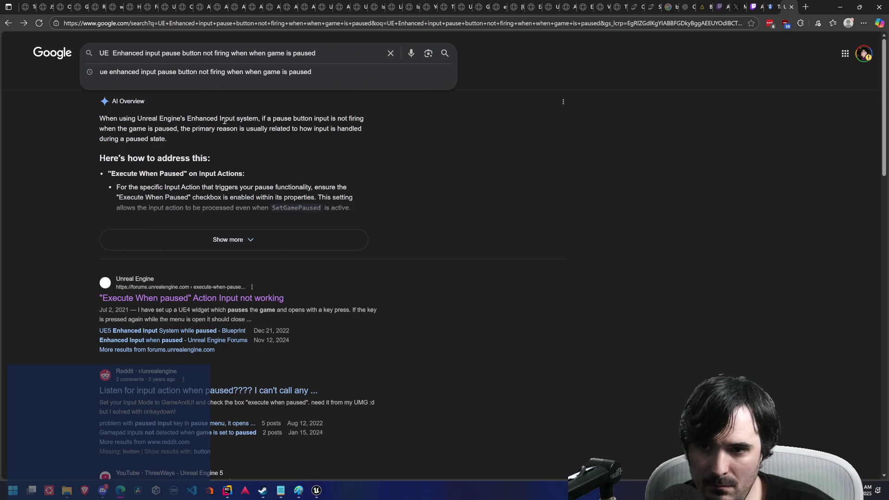
type("5")
key("Return")
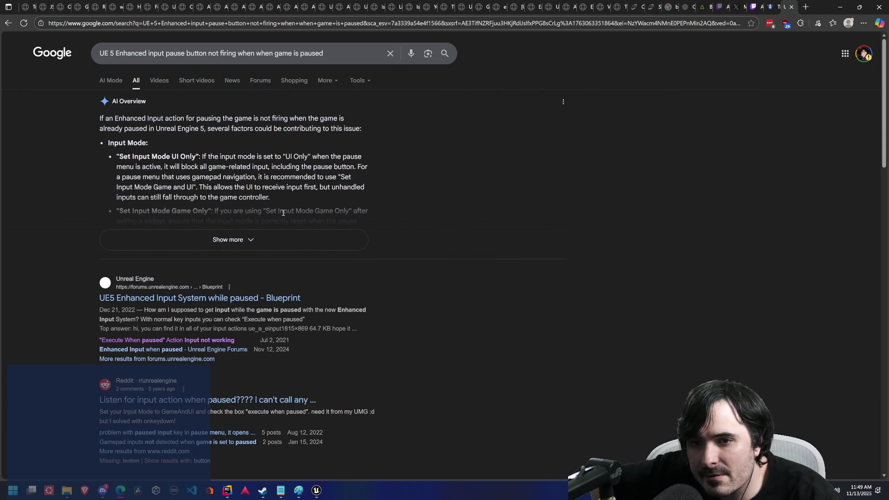
Step: Expand and read the full AI Overview, then return to the Unreal blueprint editor
left_click(279, 239)
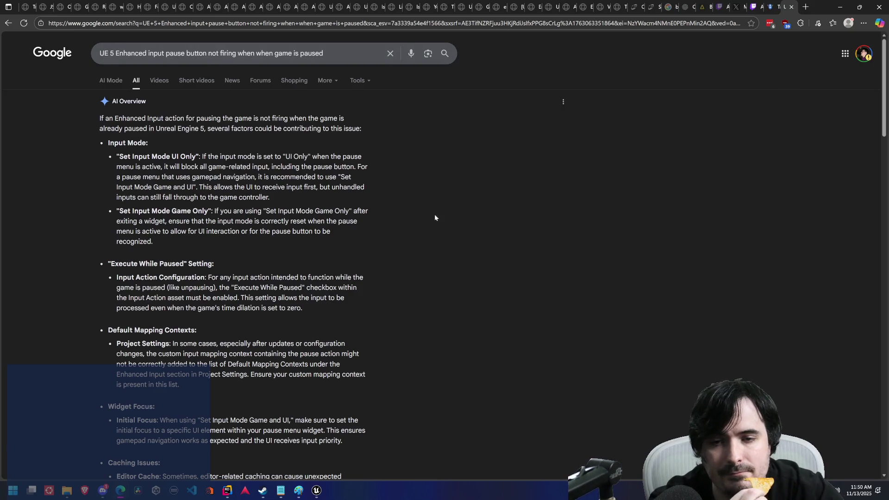
scroll(436, 215, "down", 7)
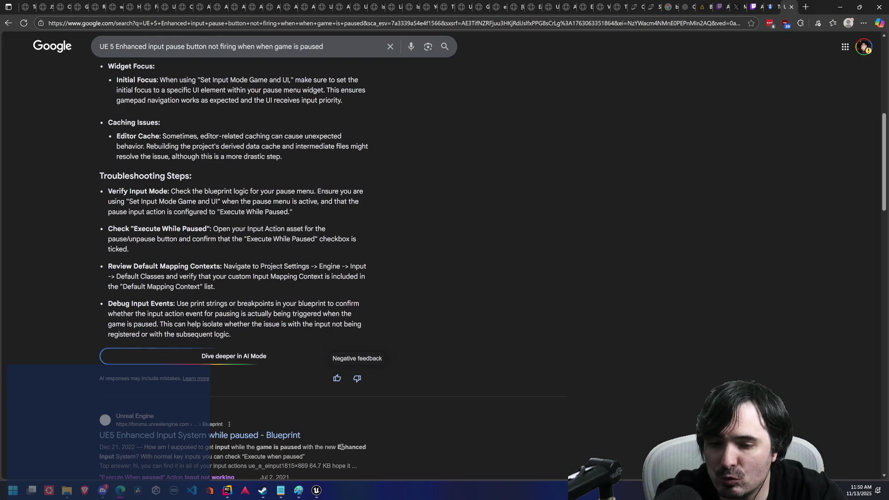
mouse_move(323, 494)
left_click(360, 456)
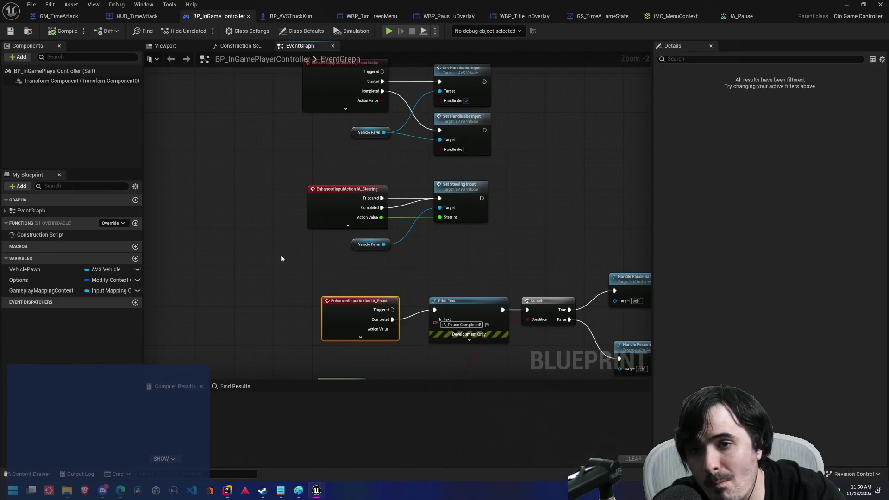
Step: Play the level, pause it to show the pause menu, continue, then stop the session
double_click(463, 8)
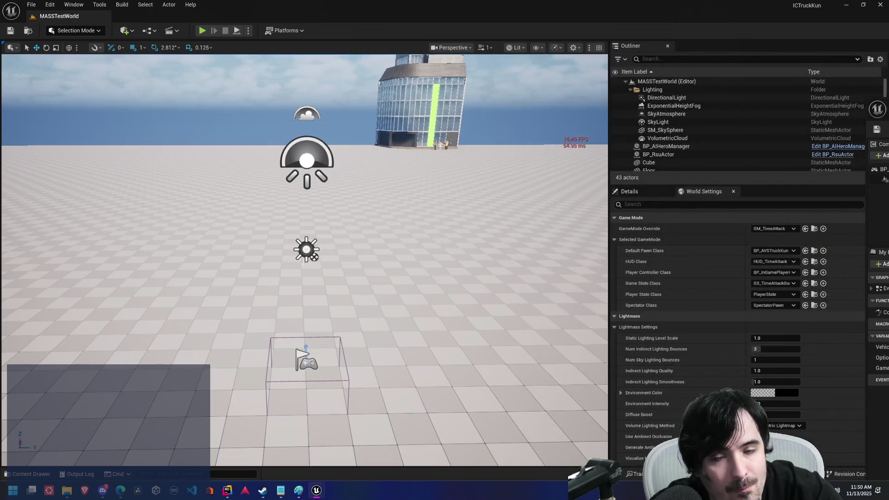
key("alt+p")
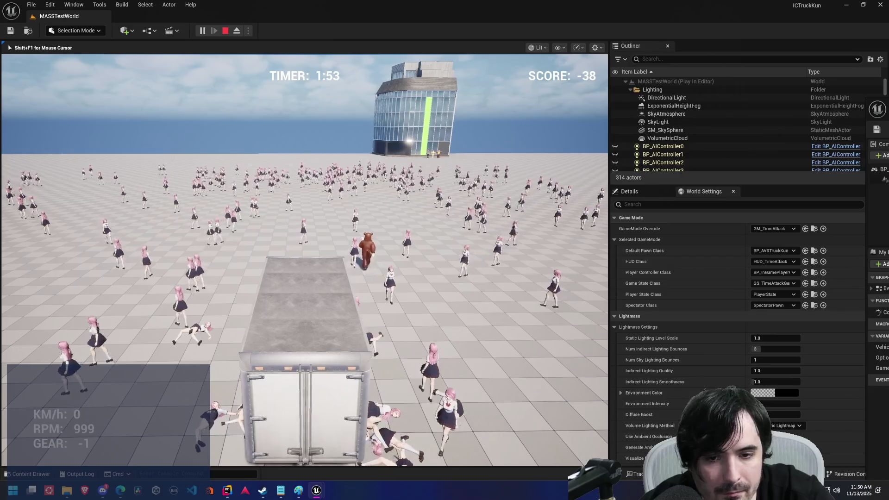
key("Escape")
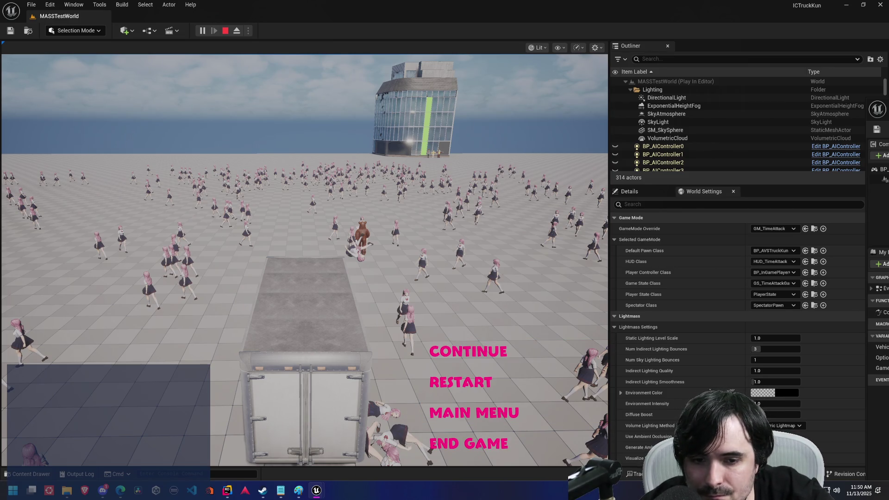
left_click(468, 351)
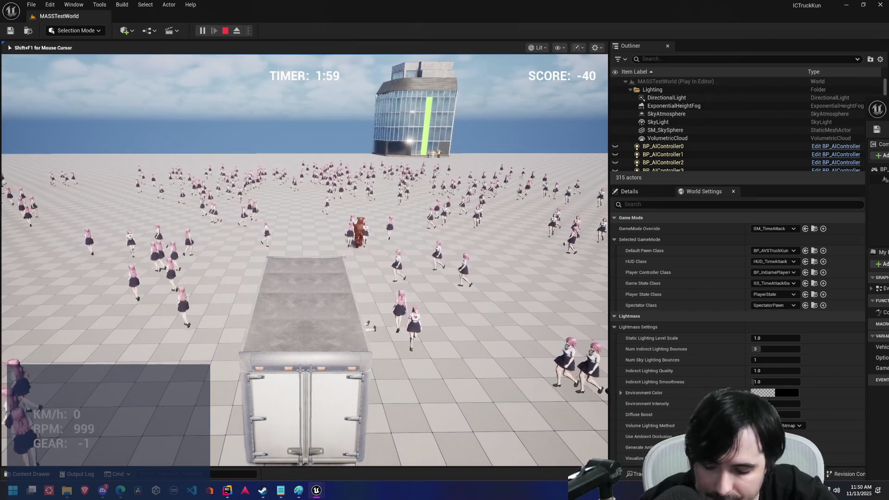
key("Escape")
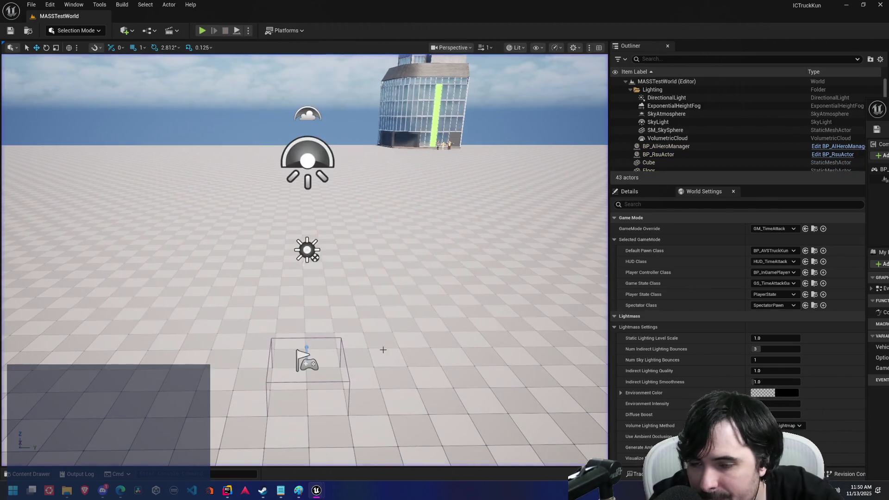
Step: Bring the player controller blueprint back to the front and pan its graph up and left
key("alt+Tab")
key("Escape")
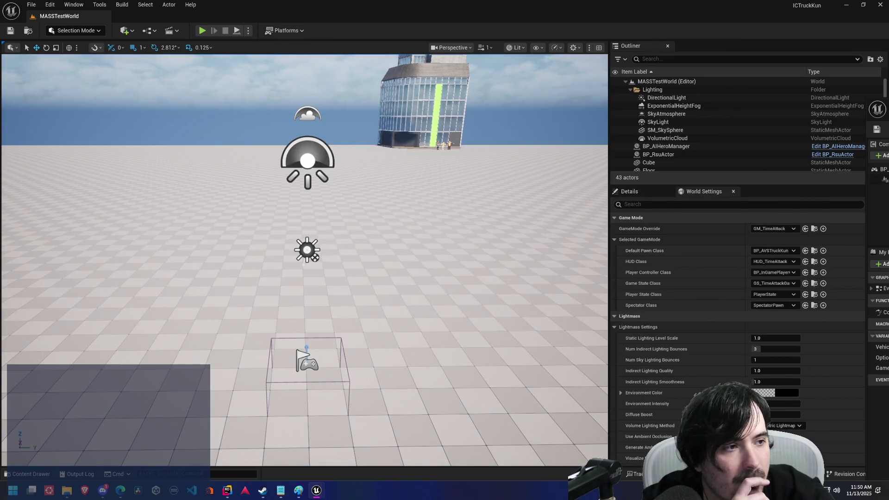
key("alt+Tab")
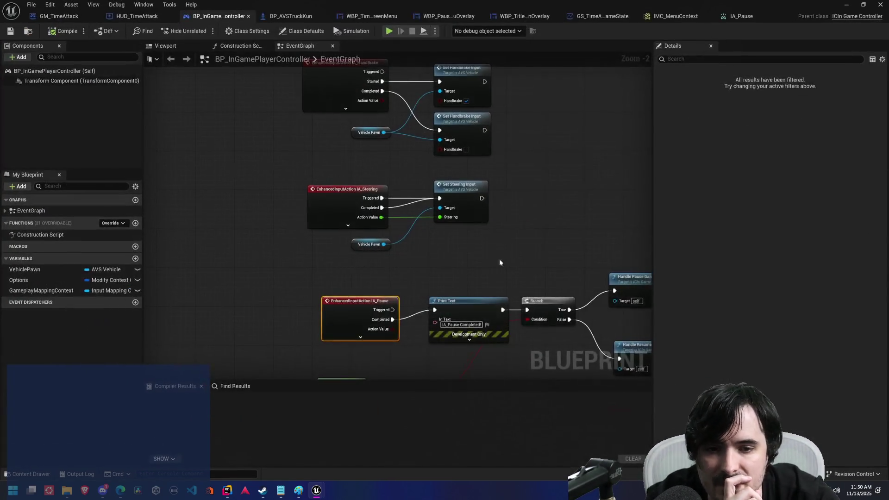
left_click_drag(499, 263, 397, 147)
key("alt+Tab")
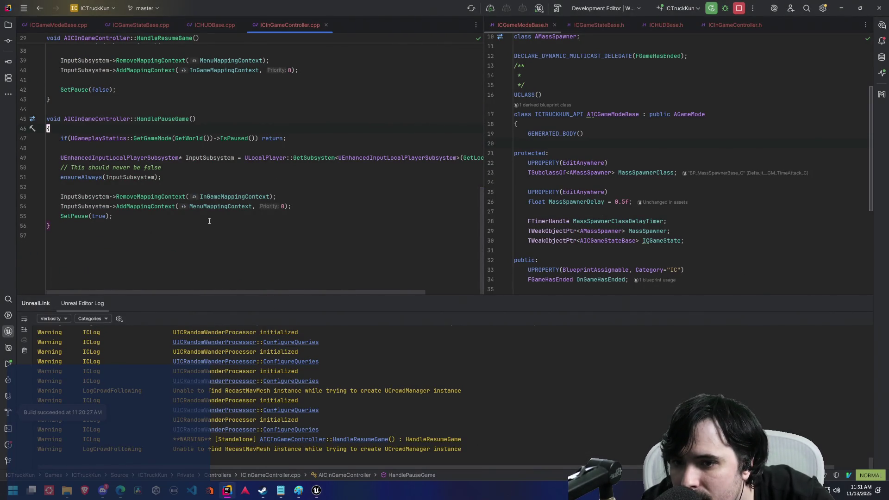
Step: Review the controller's pause and resume handlers and jump to the SetPause definition
mouse_move(69, 217)
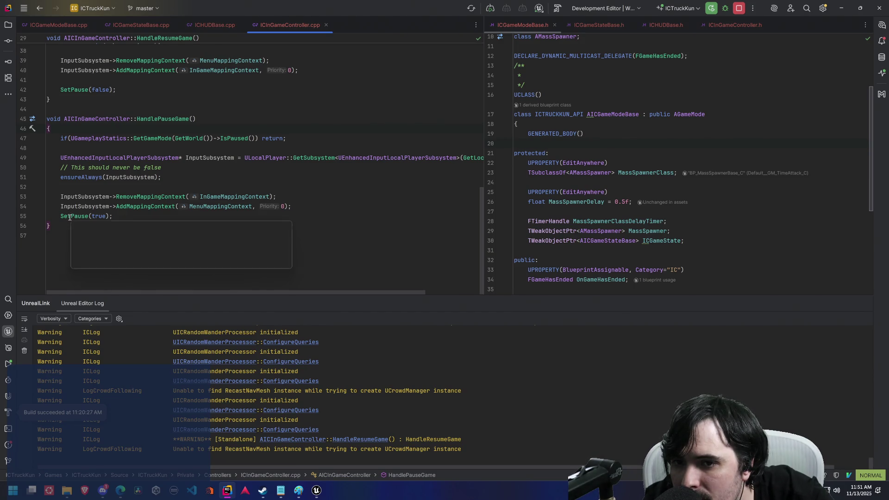
left_click(217, 184)
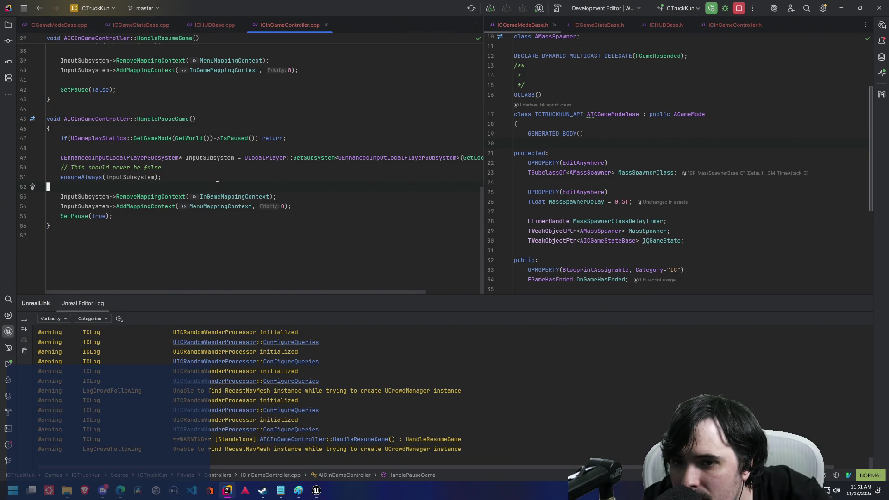
mouse_move(221, 200)
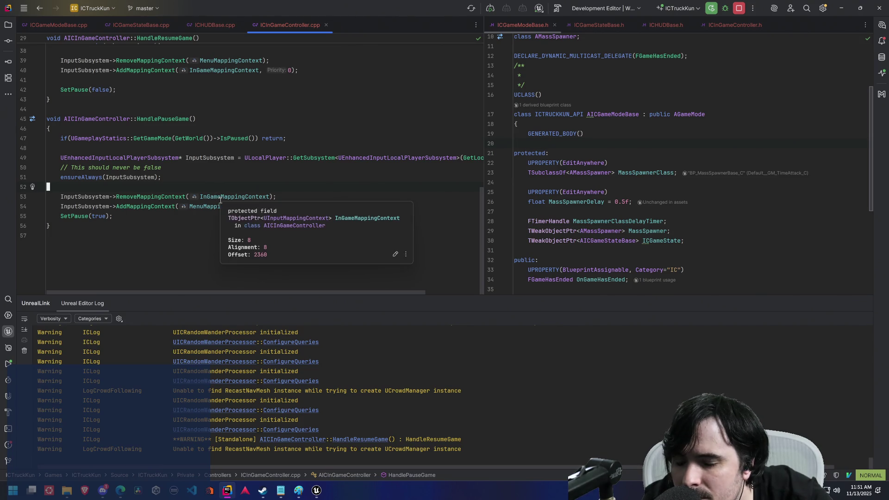
key("alt+Tab")
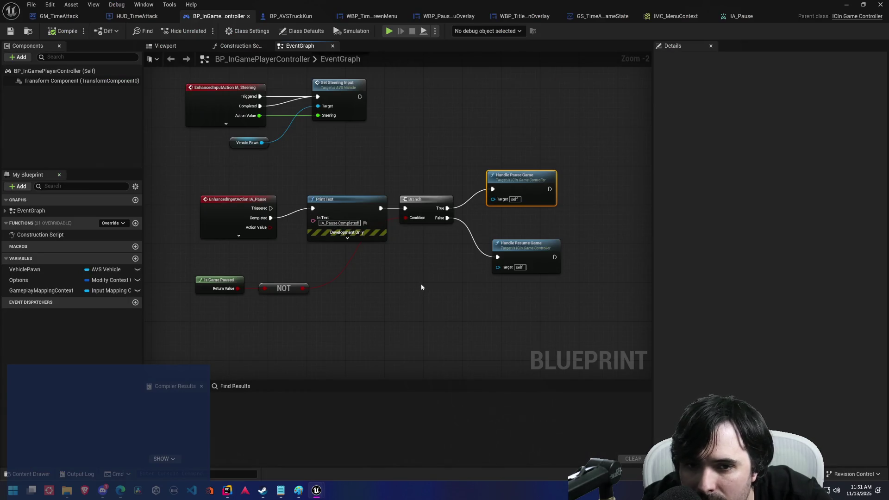
key("alt+Tab")
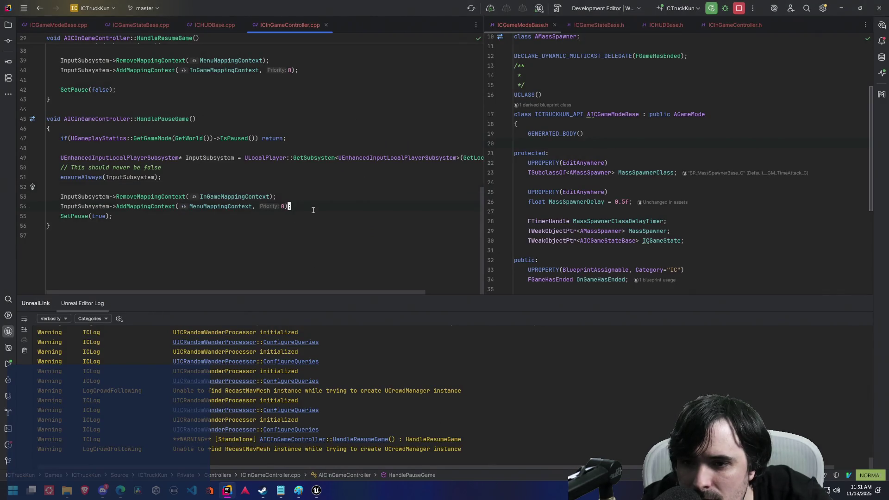
scroll(313, 210, "up", 2)
scroll(278, 213, "down", 2)
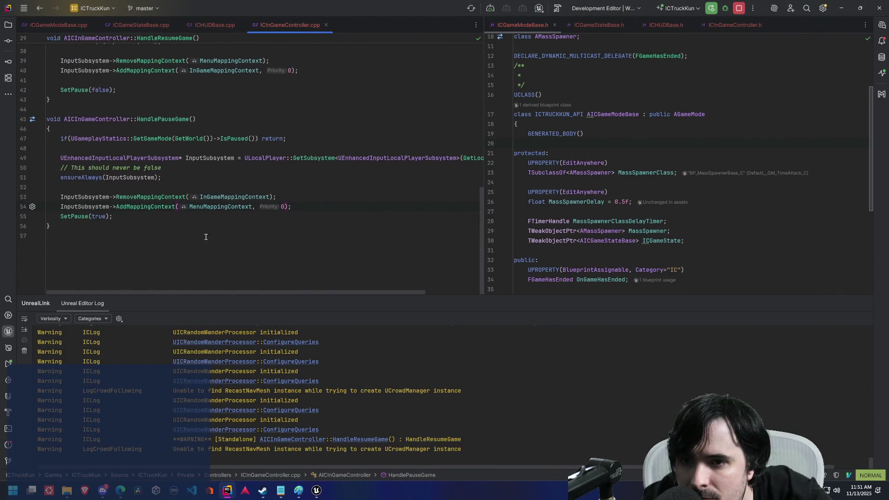
left_click(80, 222, "ctrl")
scroll(80, 218, "up", 2)
left_click(281, 209)
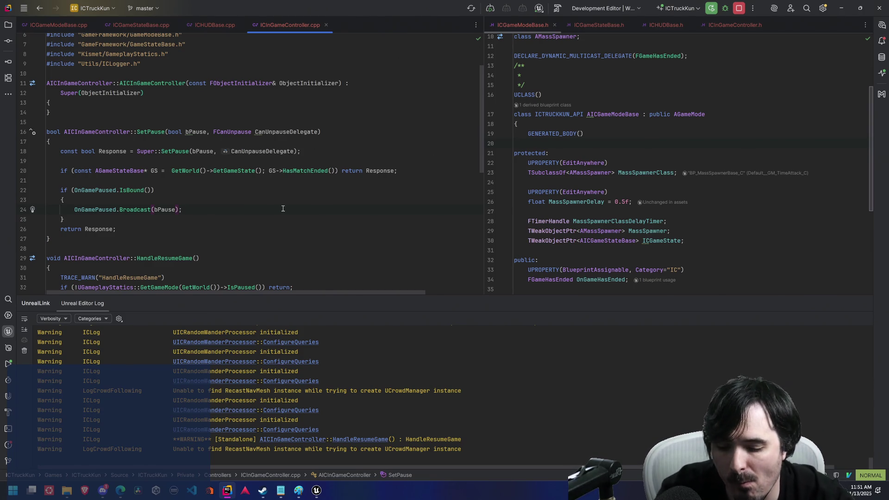
Step: Look over the HUD_TimeAttack blueprint's event graph, then open ICHUDBase.cpp in Rider
key("alt+Tab")
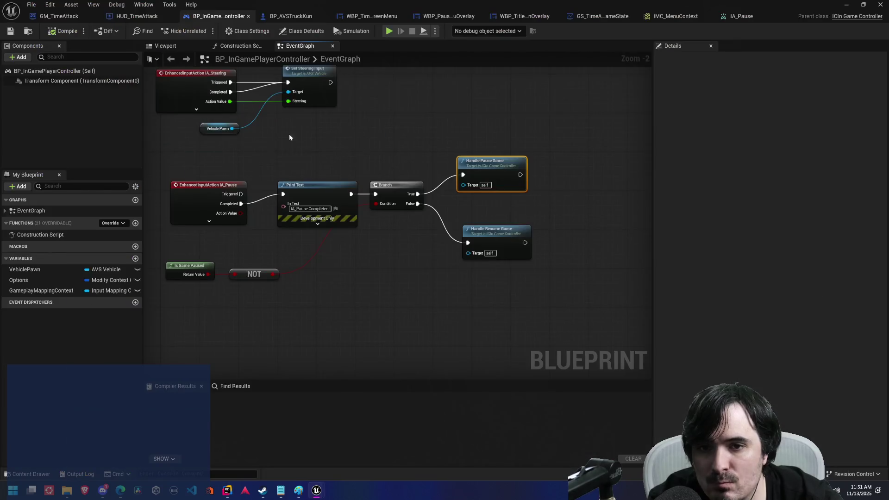
left_click(401, 118)
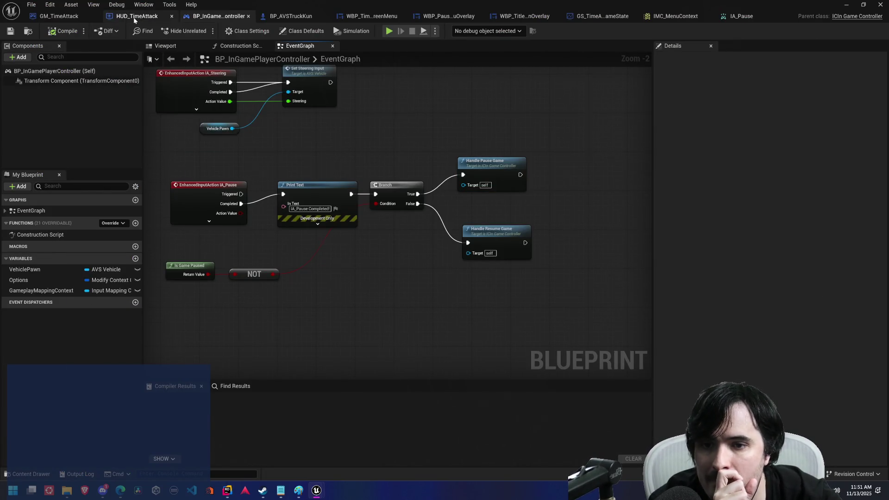
left_click(135, 19)
scroll(362, 174, "down", 4)
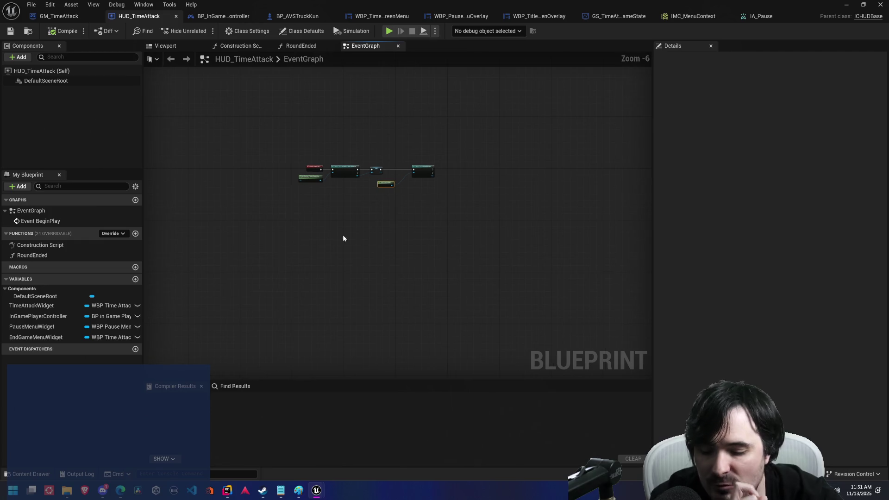
key("alt+Tab")
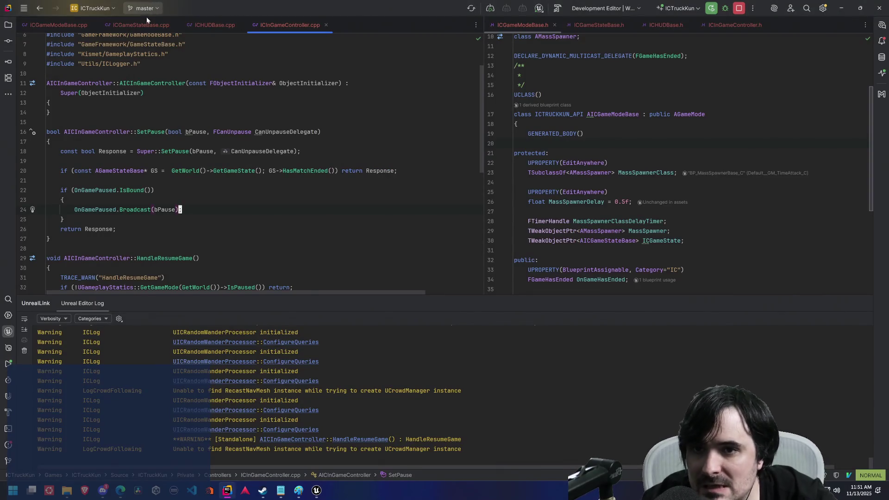
left_click(213, 26)
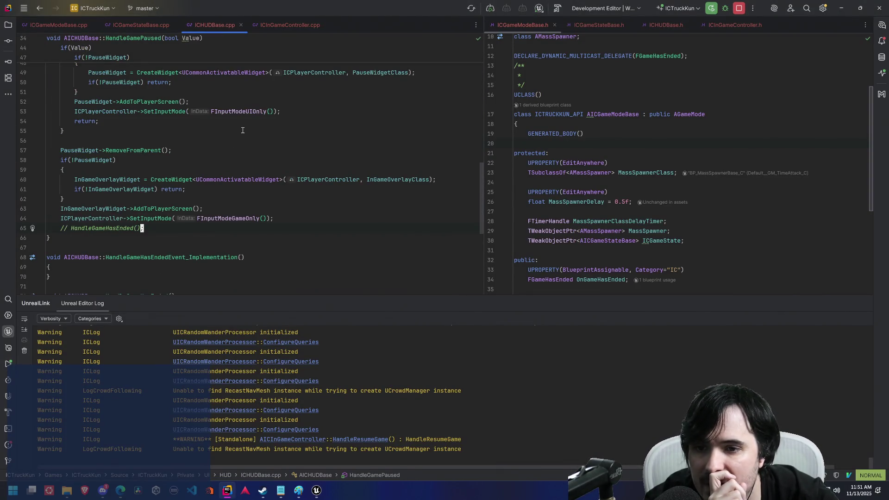
Step: Replace FInputModeUIOnly with FInputModeGameAndUI in SetInputMode, then open SetInputMode's engine definition
scroll(242, 130, "down", 1)
left_click(216, 189)
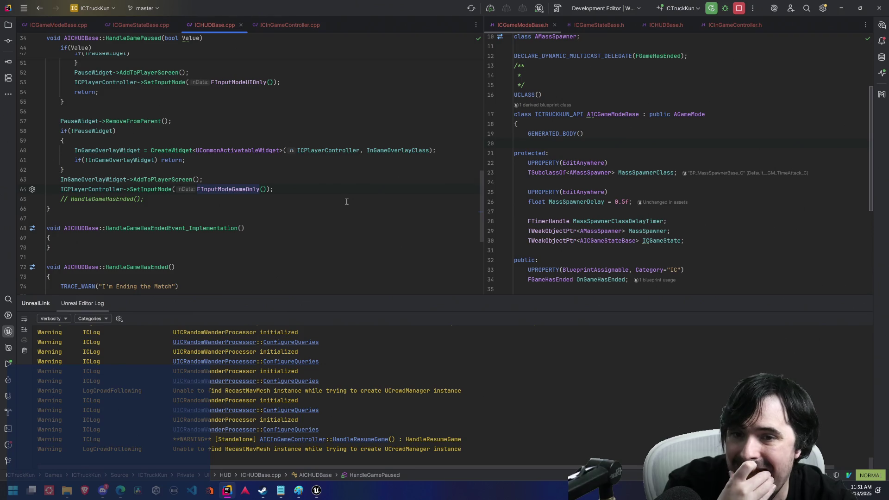
scroll(312, 197, "up", 2)
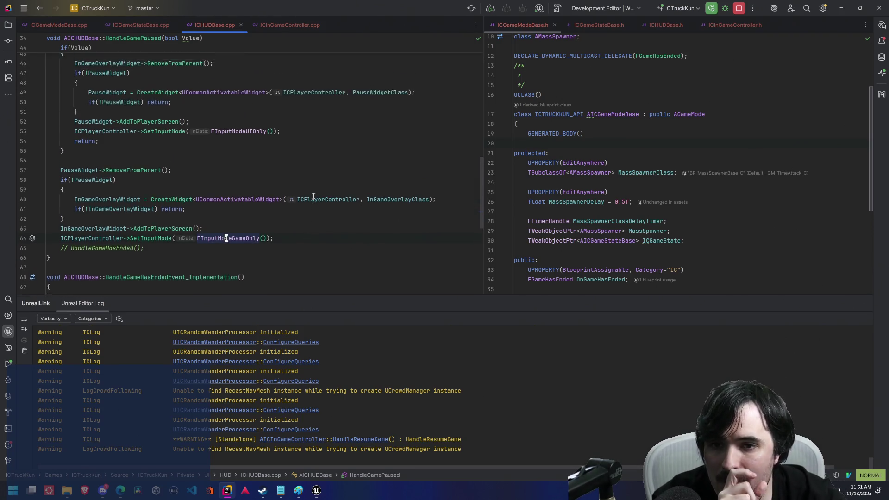
left_click(244, 141)
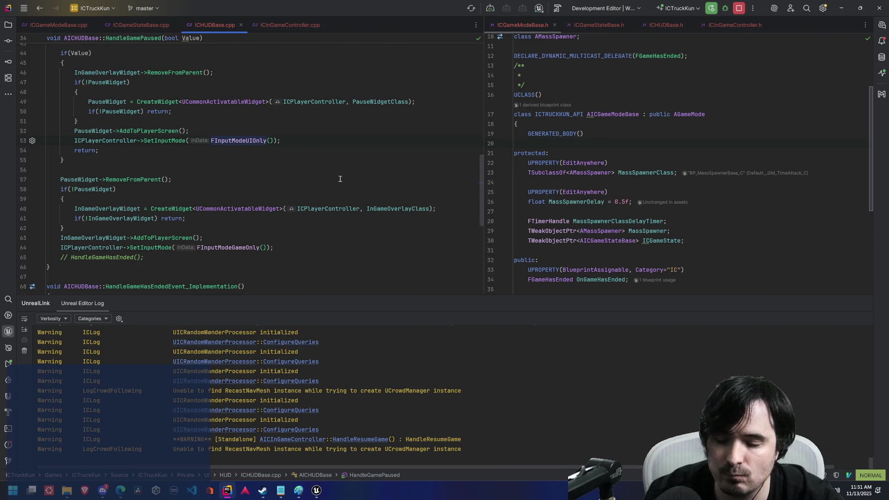
type("ciwFInpu")
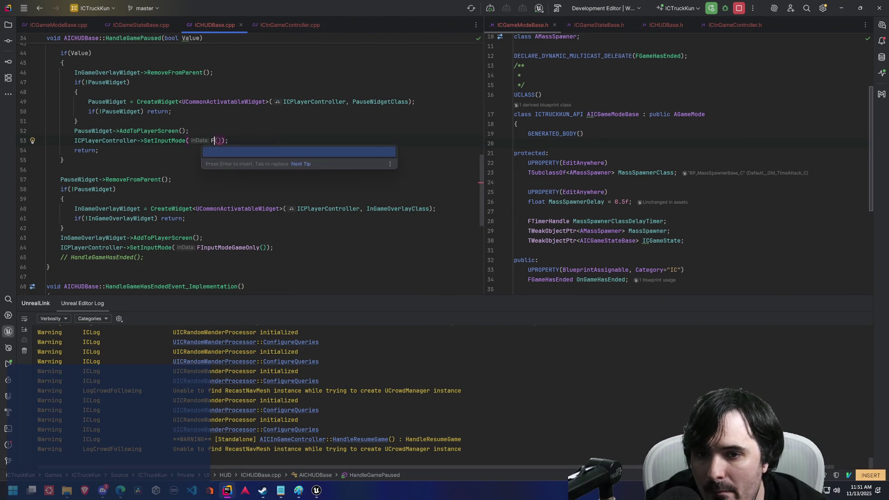
type("tModeGa")
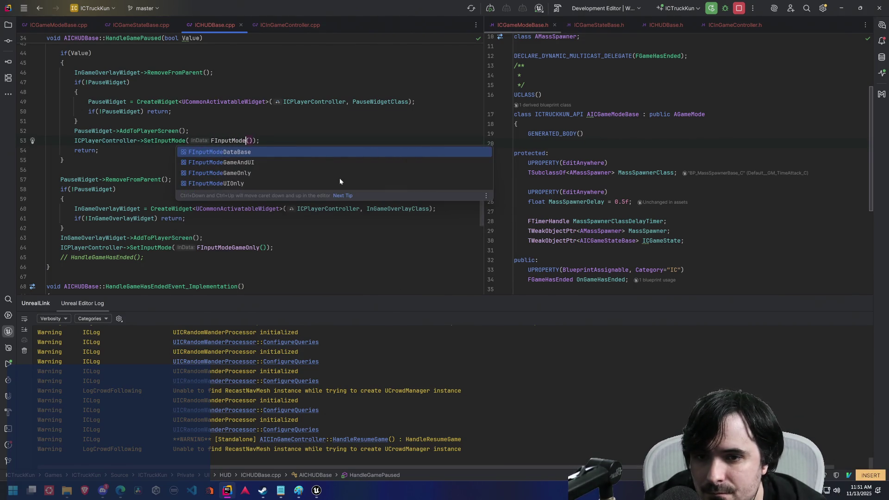
key("Return")
key("Escape")
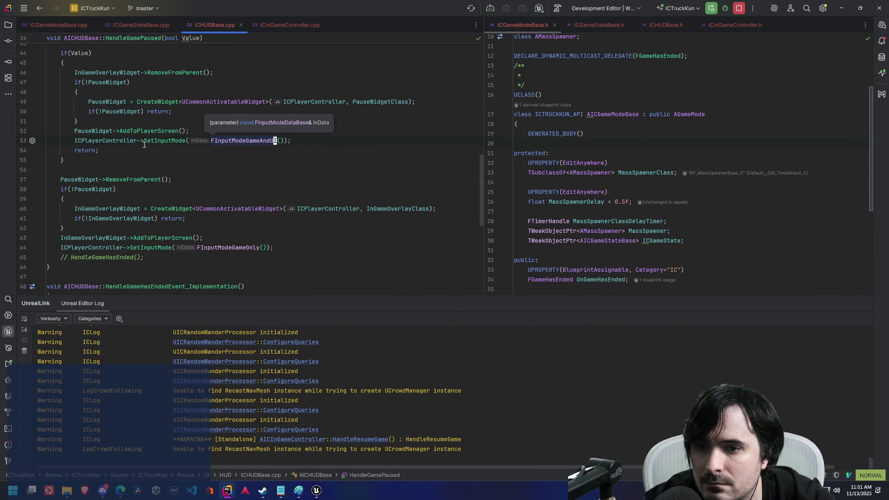
left_click(170, 141)
left_click(170, 142, "ctrl")
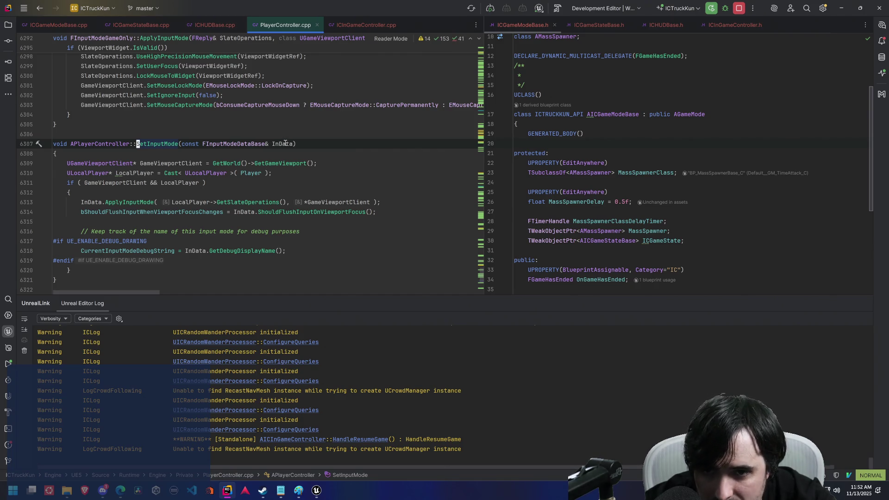
Step: Back in HandleGamePaused, add 'auto InputMode = FInputModeGameAndUI();' above the SetInputMode call
mouse_move(286, 144)
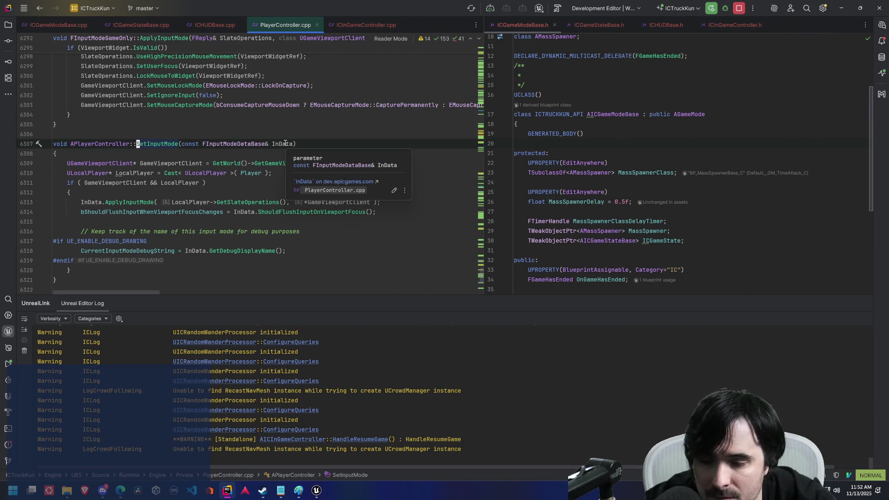
key("ctrl+o")
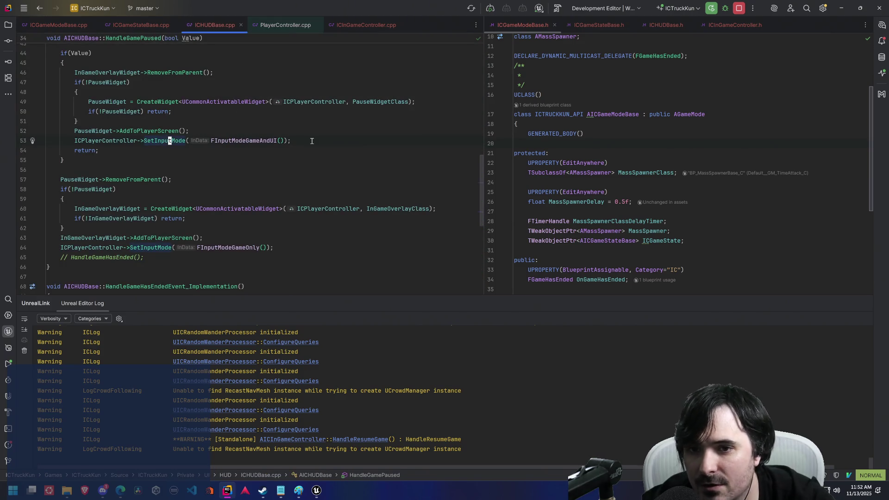
key("shift+o")
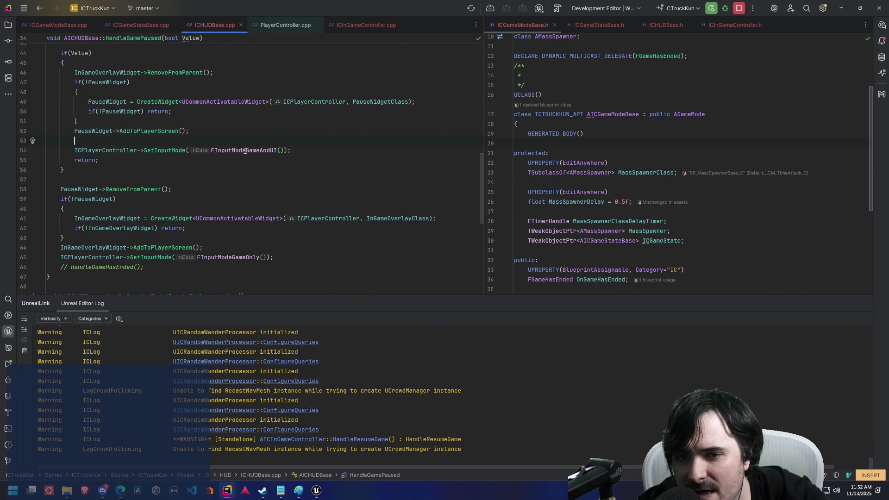
mouse_move(249, 152)
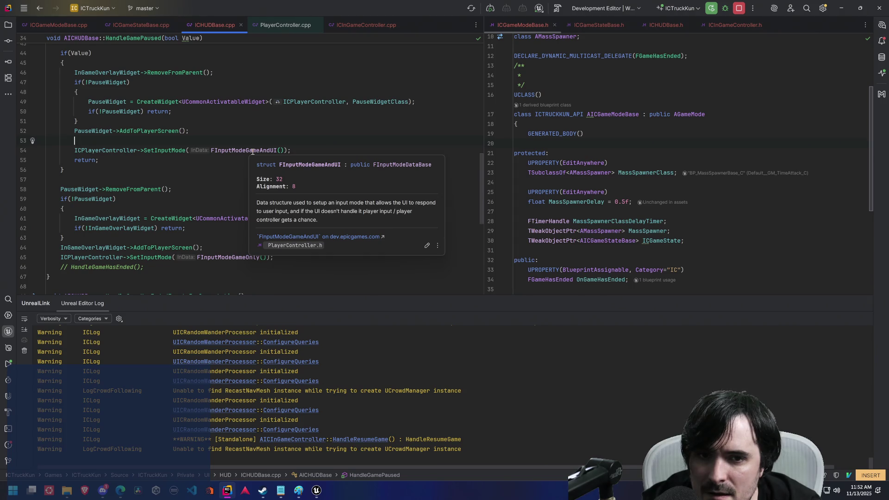
type("FInput")
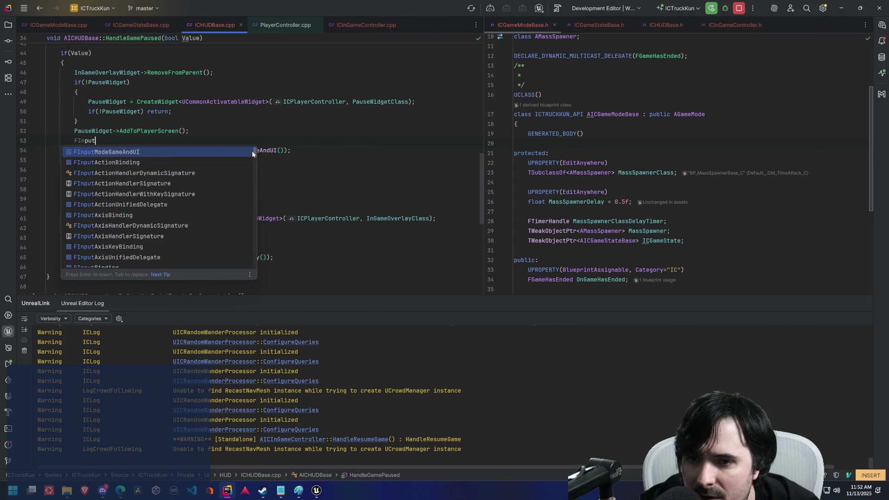
type("Mode")
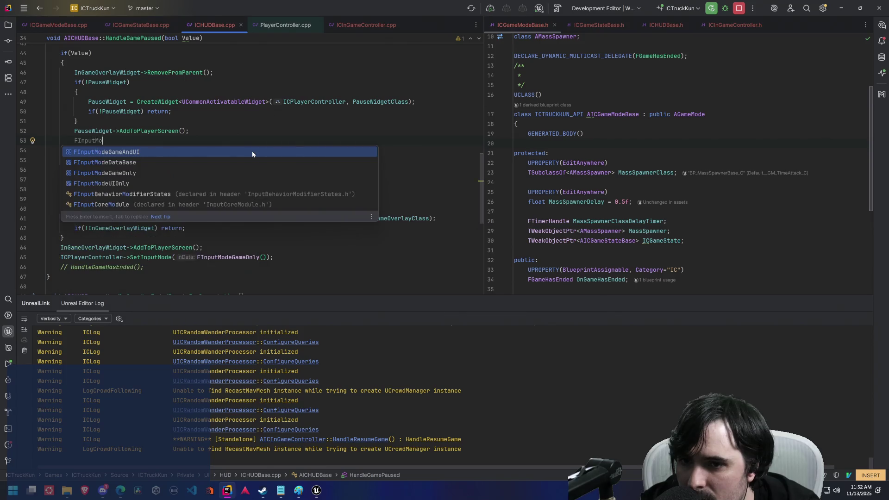
key("Return")
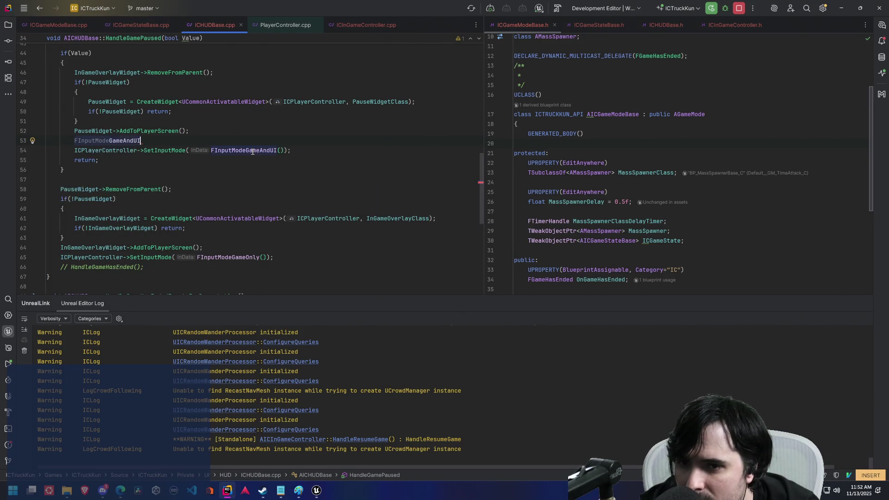
type("();")
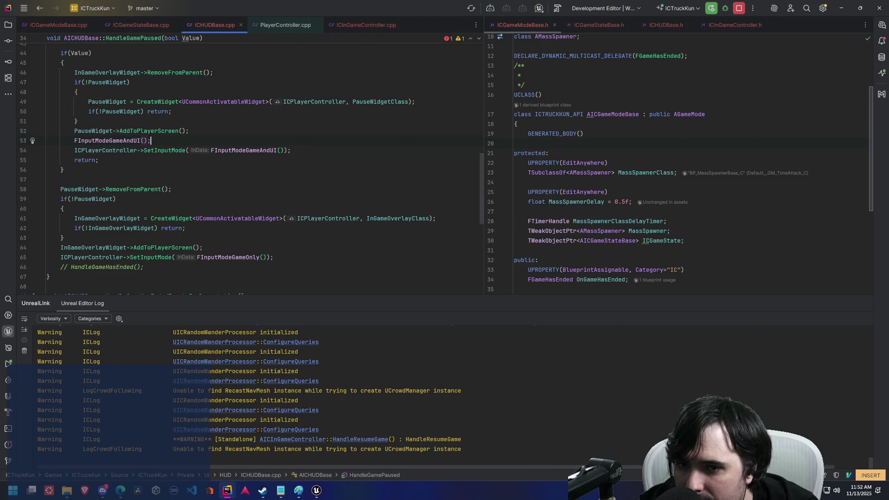
key("Home")
type("auto ")
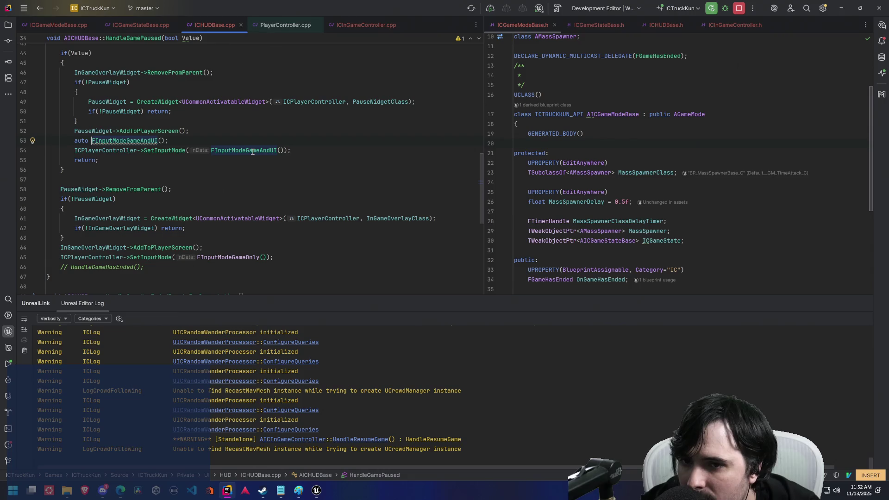
type("InputMode =")
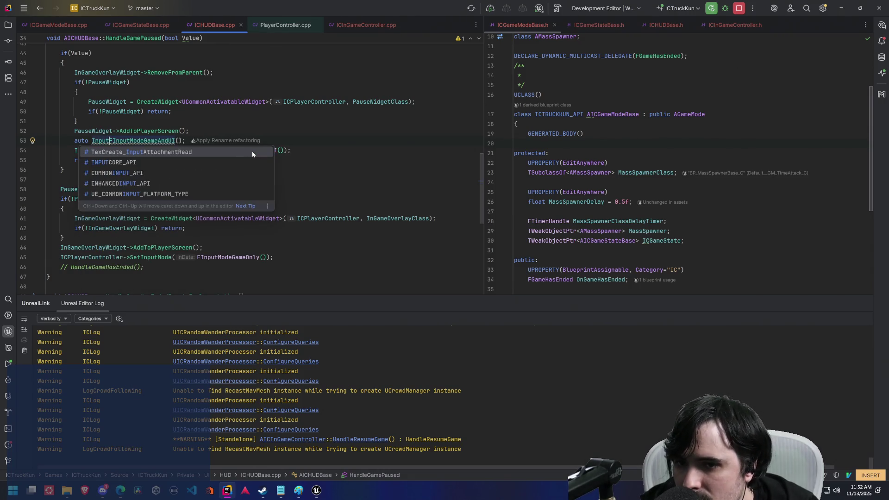
key("End")
key("Return")
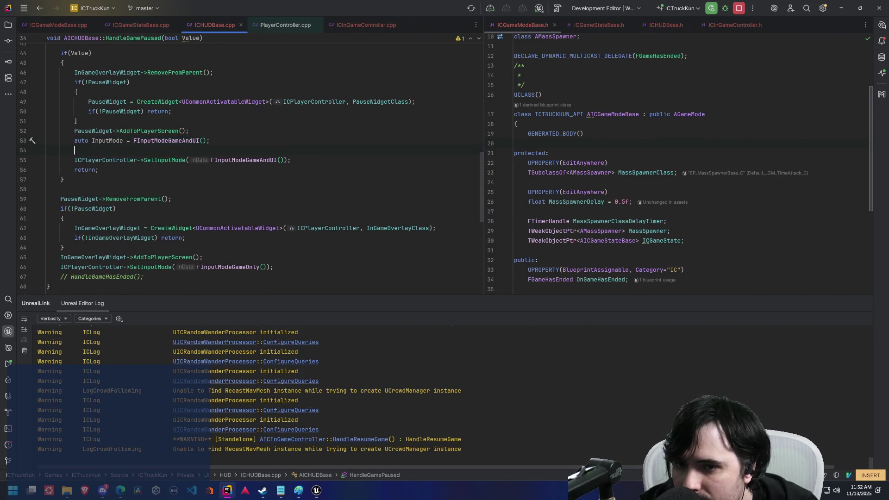
Step: Clear the stray partial 'Input' text from the new line 54
type("Input")
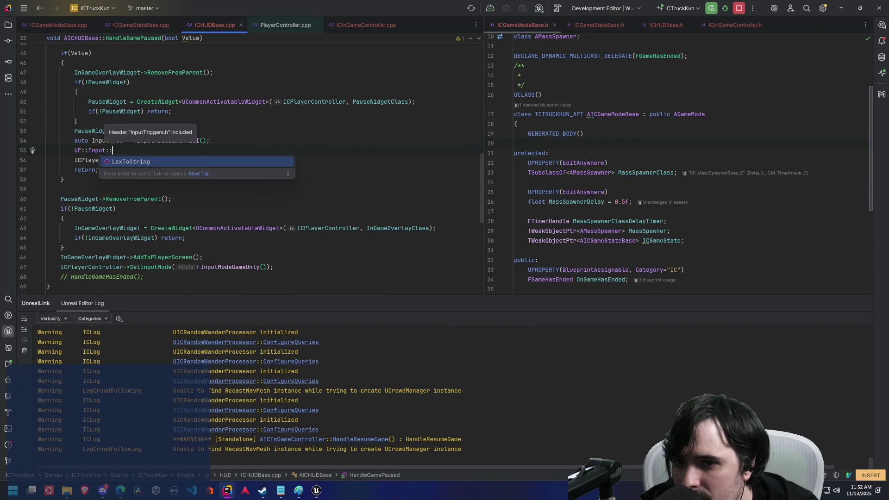
key("Escape")
key("d")
key("i")
key("w")
key("i")
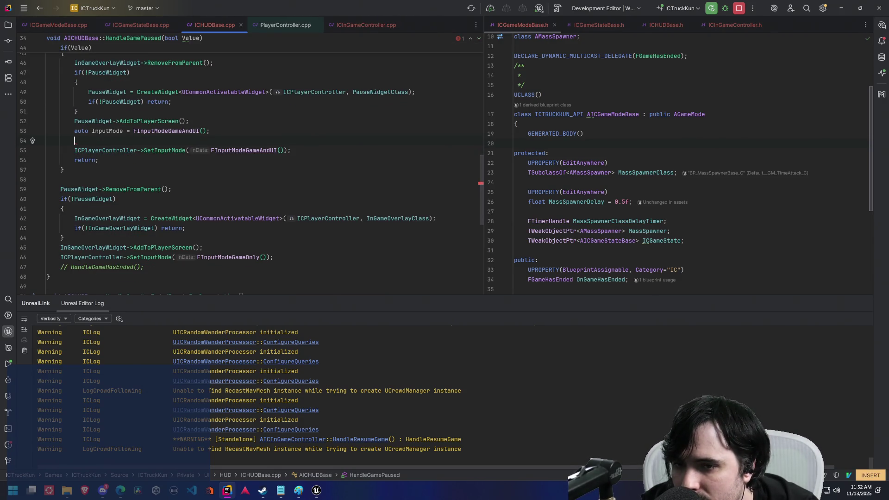
Step: Rename InputMode to IM, add 'IM.ShouldFlushInputOnViewportFocus = true;', and open SetInputMode's definition
key("Escape")
type("kwciwI")
key("Escape")
type("jA")
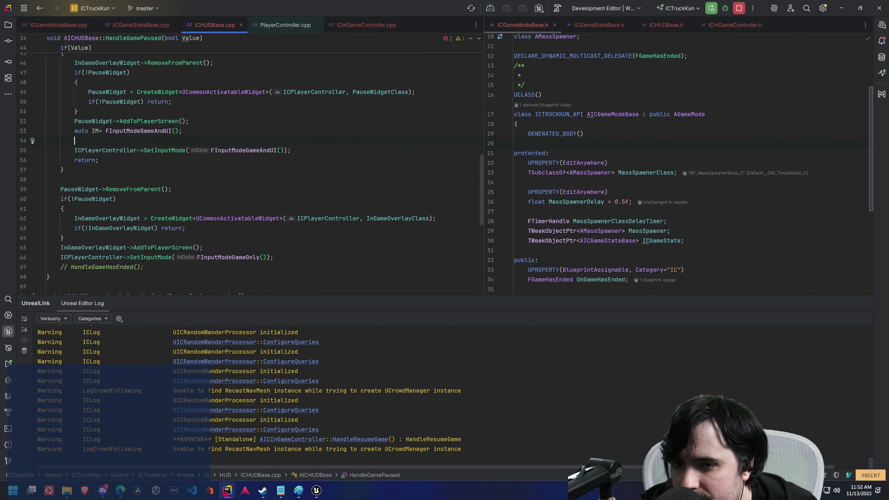
type("IM.")
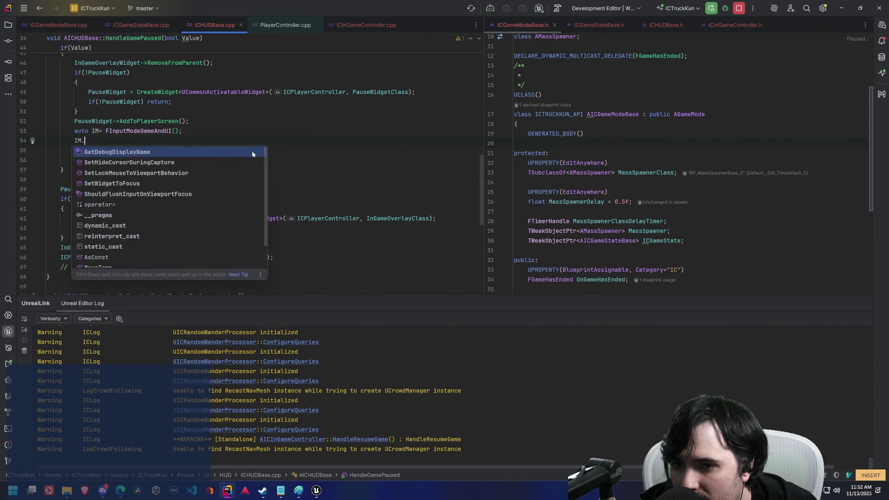
type("flush")
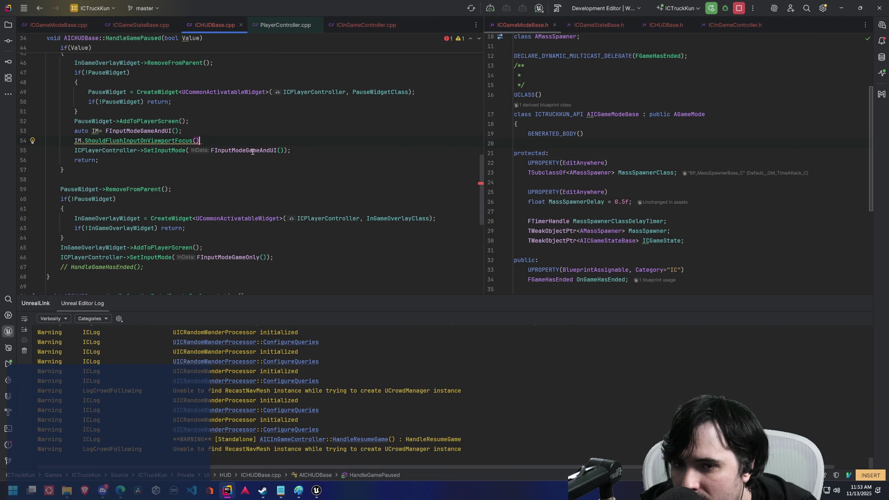
type("true)")
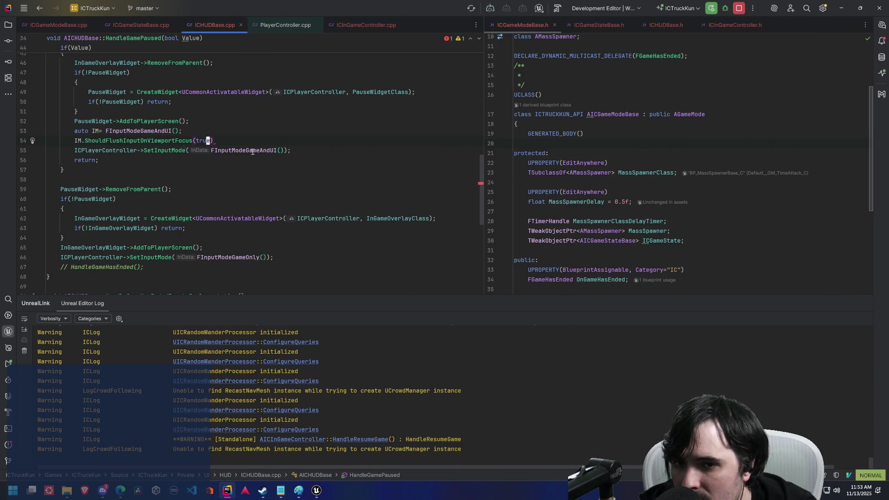
key("BackSpace")
key("BackSpace")
key("BackSpace")
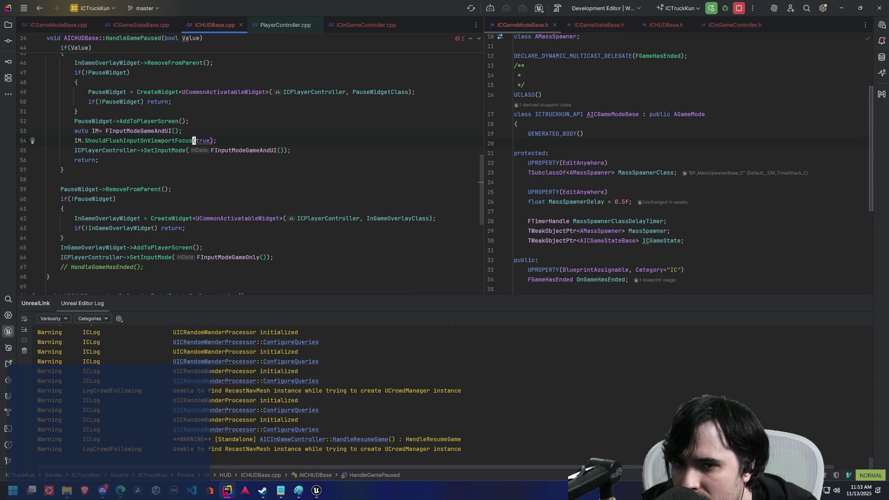
type("= true;")
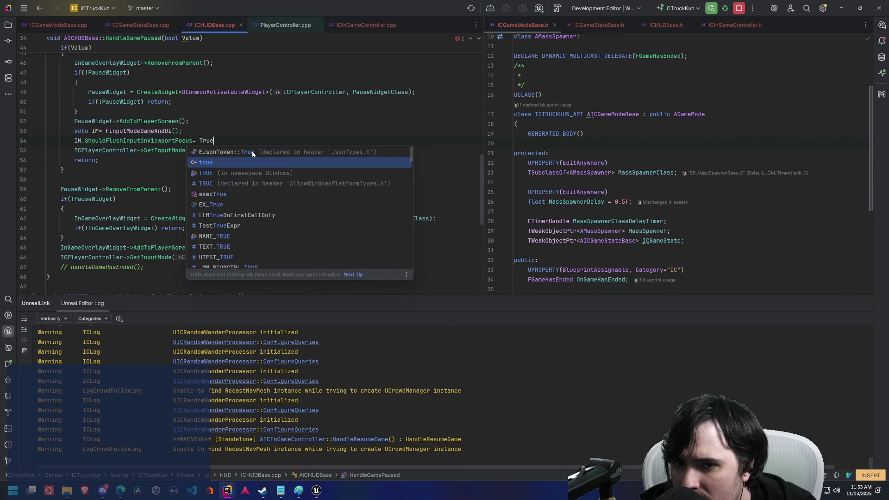
key("Escape")
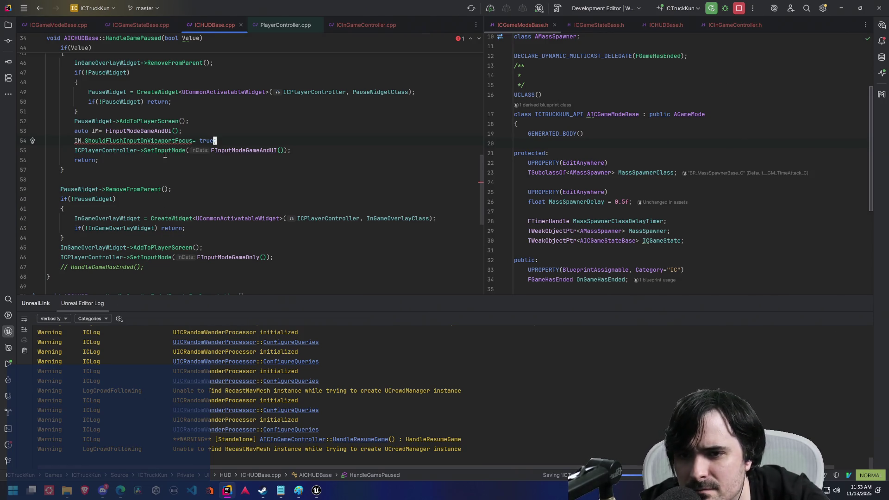
left_click(162, 150, "ctrl")
scroll(254, 146, "down", 3)
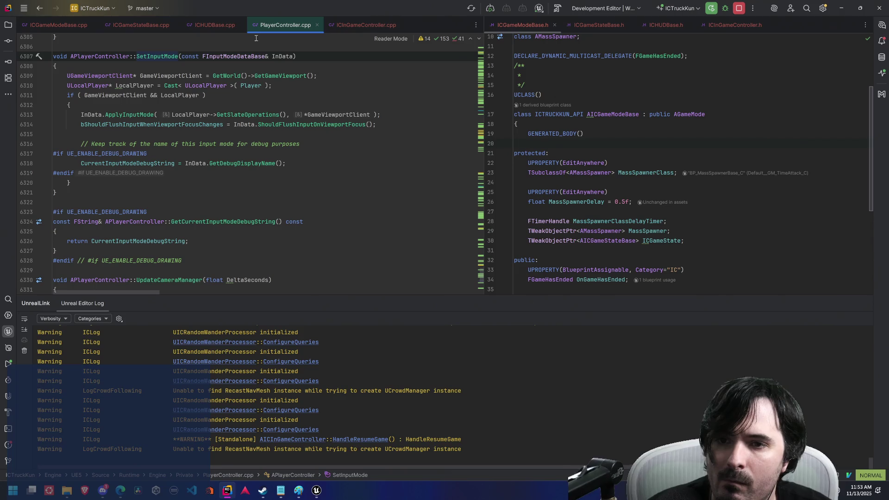
Step: Inspect FInputModeDataBase in PlayerController.h, then return through the open tabs to ICHUDBase.cpp
left_click(234, 57, "ctrl")
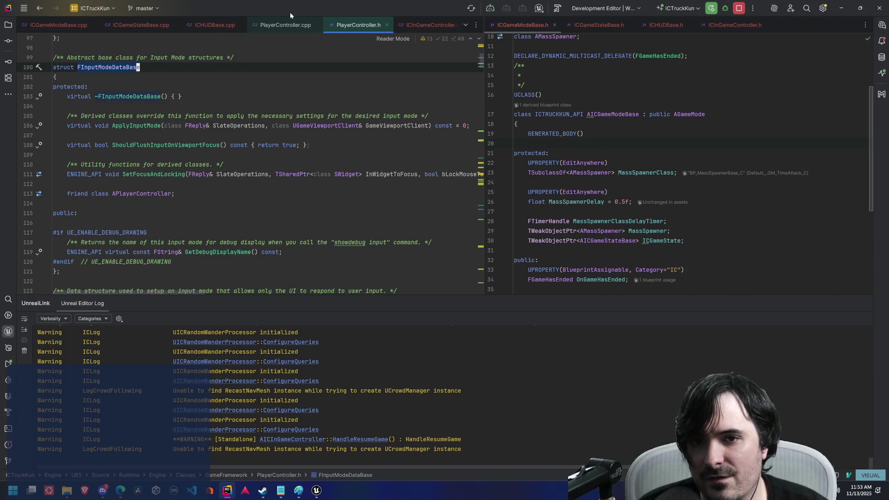
left_click(284, 25)
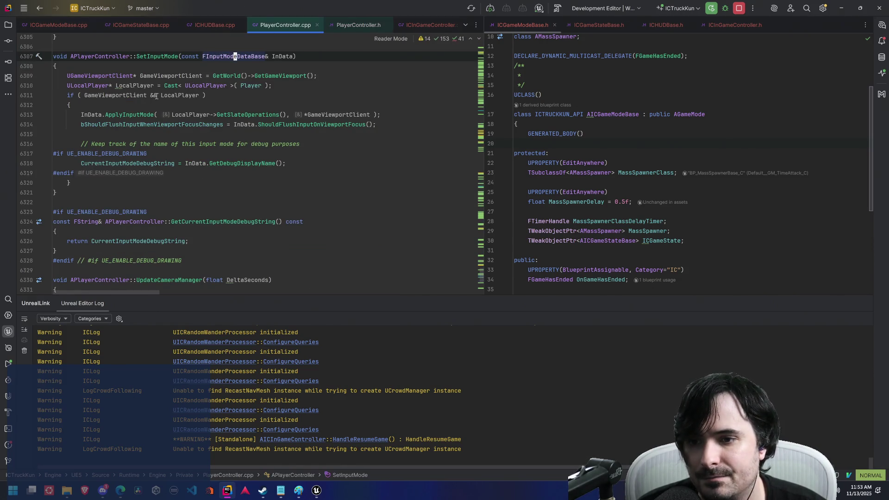
left_click(138, 26)
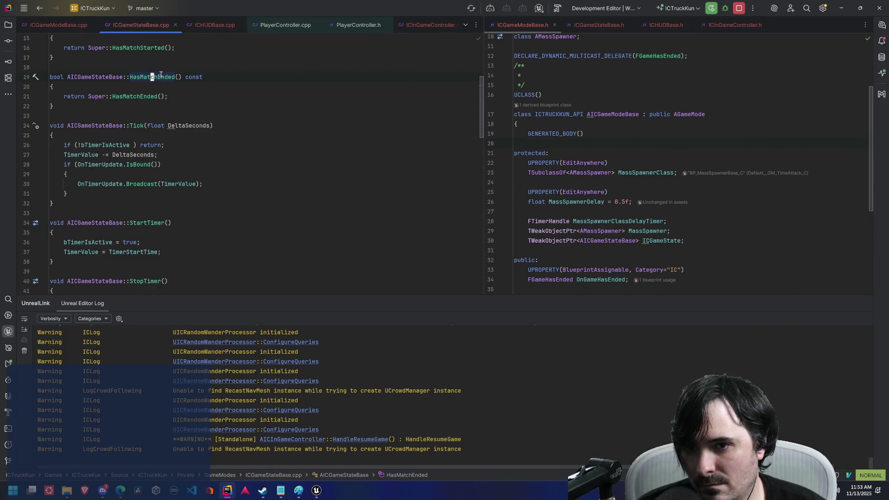
left_click(207, 27)
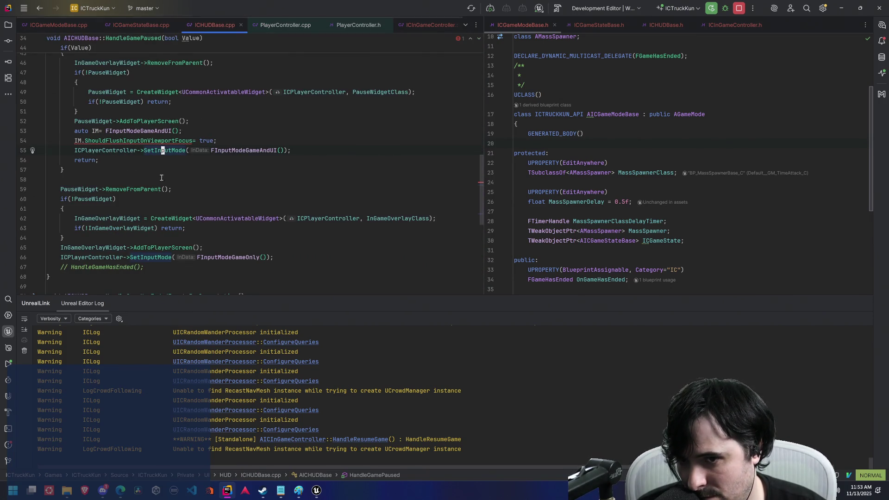
Step: Change the IM declaration on line 53 from auto to FInputModeGameAndUI
left_click(137, 140)
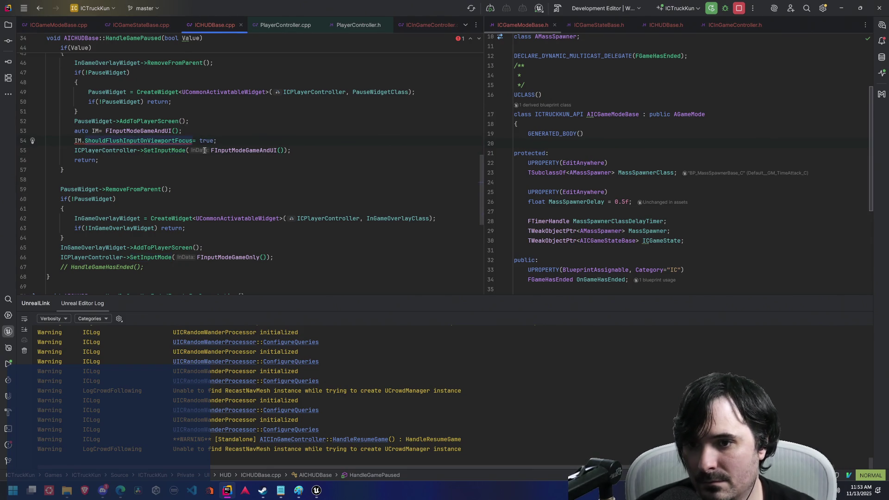
key("k")
key("asciicircum")
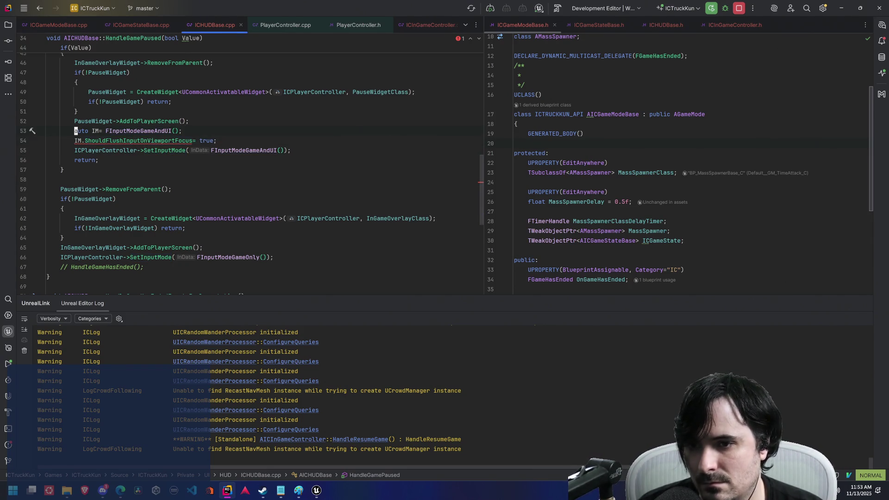
key("c")
key("w")
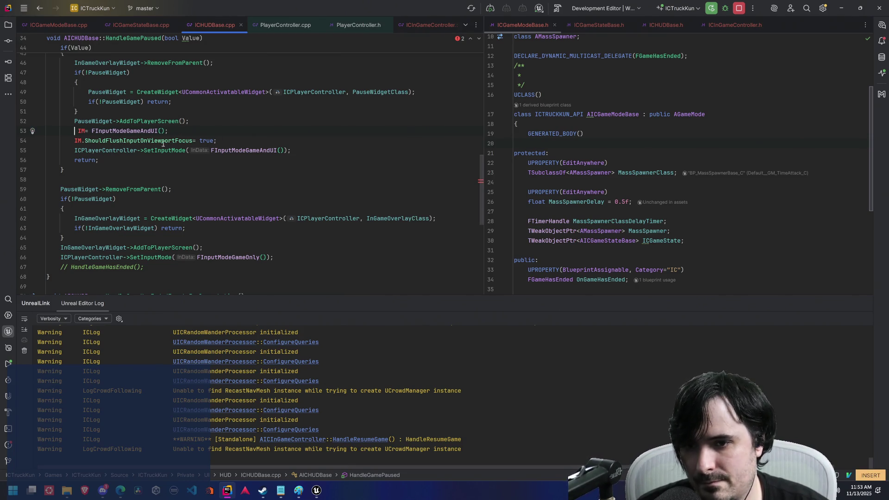
type("FI")
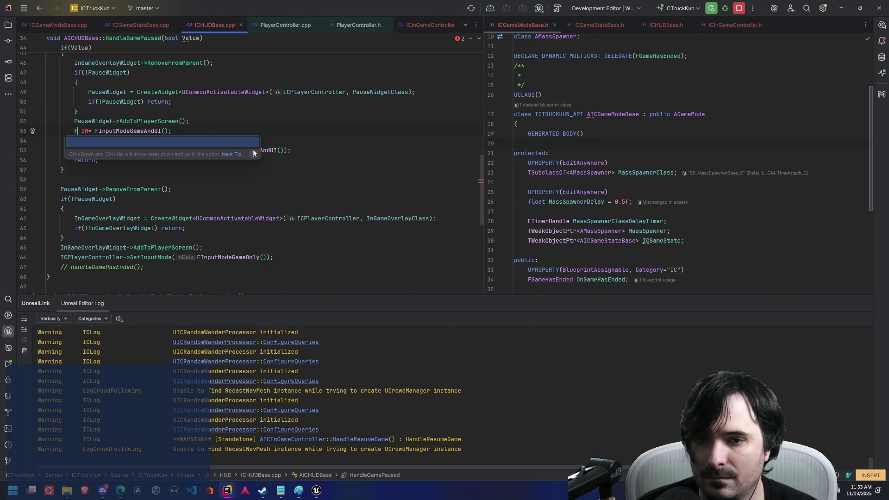
type("nputMode")
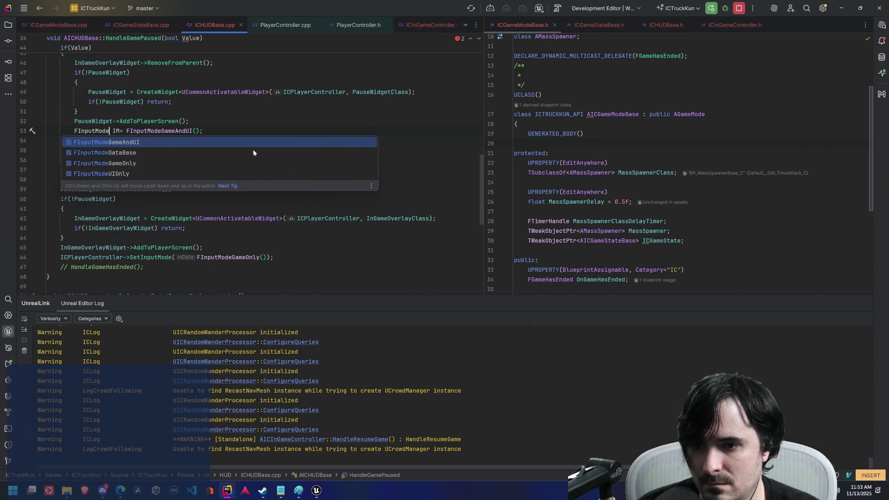
left_click(254, 152)
key("Escape")
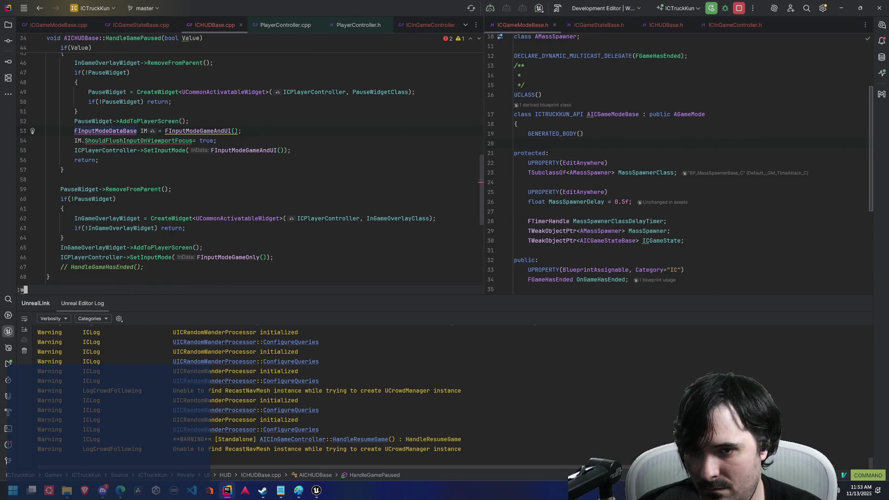
mouse_move(188, 129)
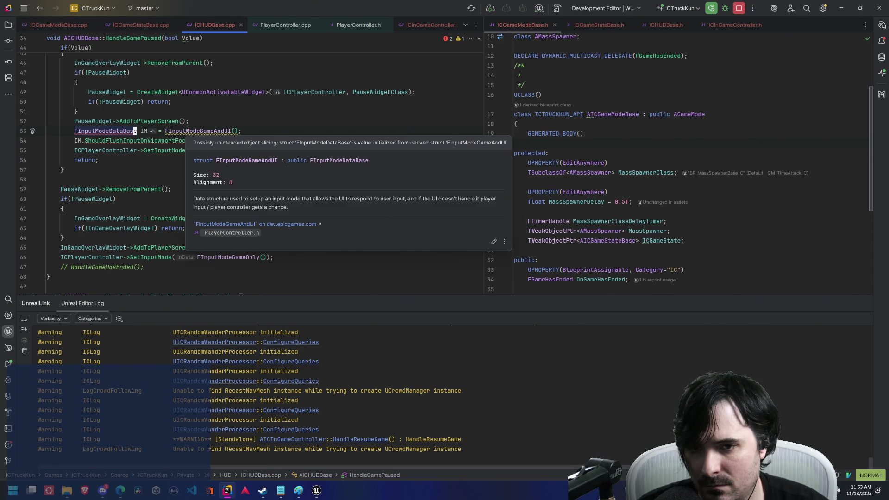
left_click(188, 130)
Step: Save ICHUDBase.cpp with :w and delete the ShouldFlushInputOnViewportFocus line
key("b")
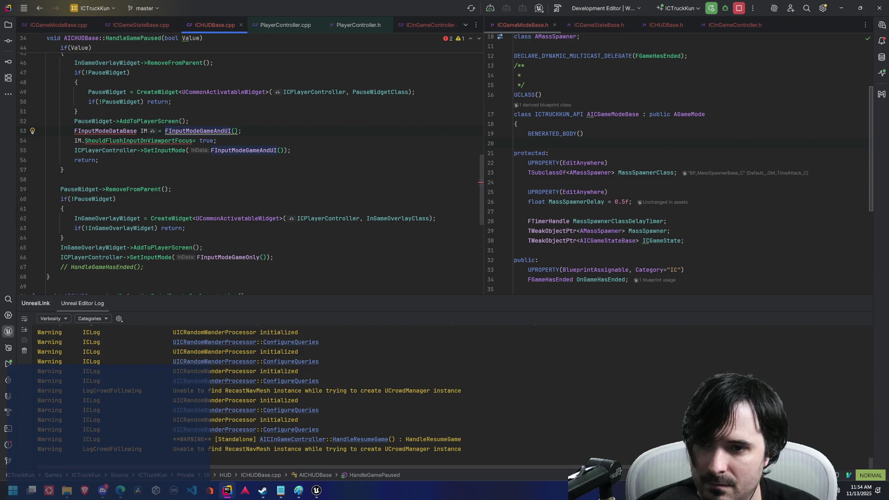
type("viwp")
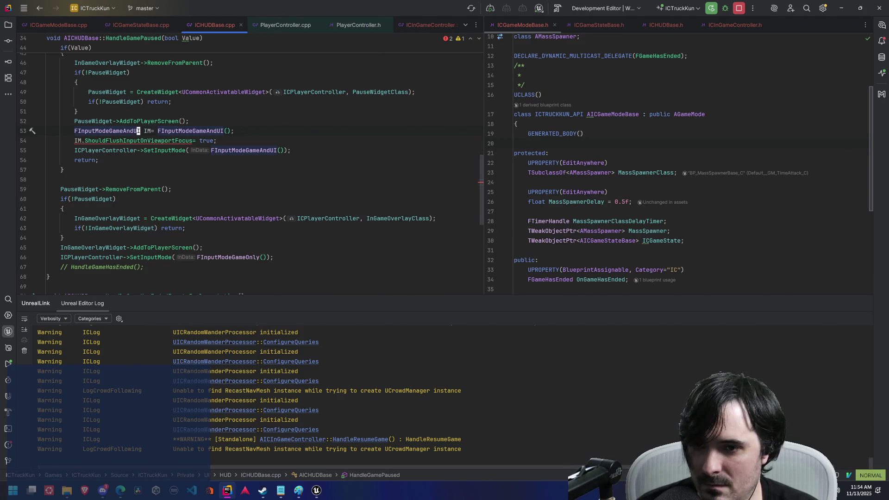
type(":w")
key("Return")
key("j")
key("d")
key("d")
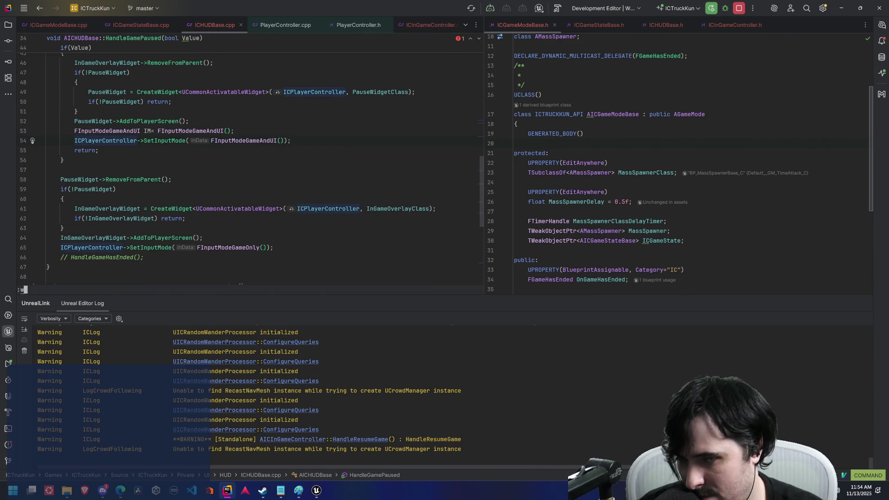
Step: Open the FInputModeGameAndUI declaration and read the FInputModeDataBase definition in PlayerController.h
left_click(107, 131, "ctrl")
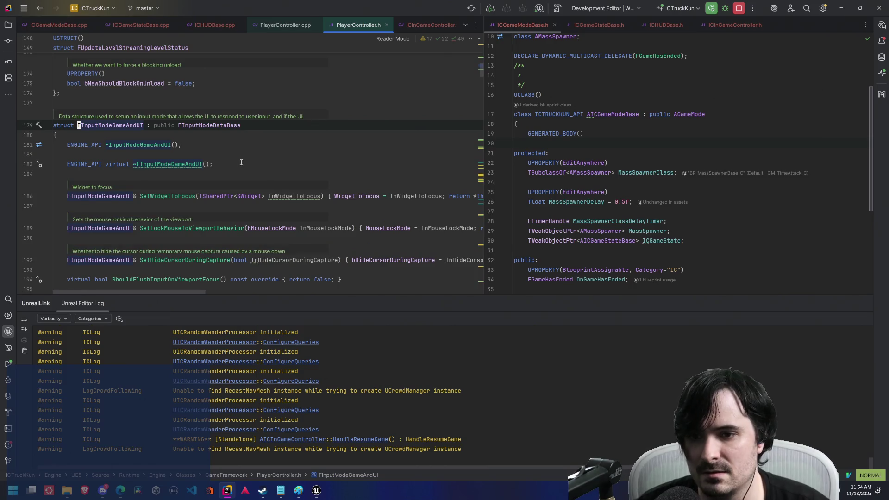
scroll(242, 169, "down", 5)
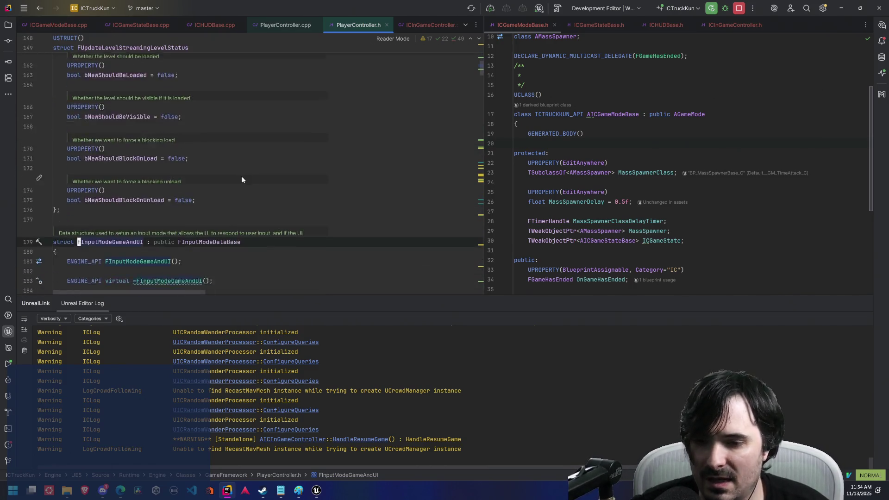
left_click(205, 125, "ctrl")
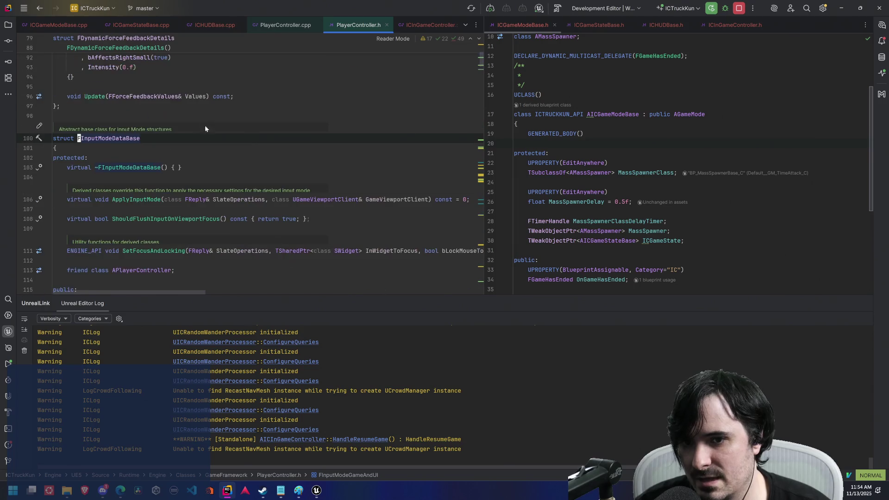
scroll(283, 159, "down", 1)
scroll(284, 160, "up", 2)
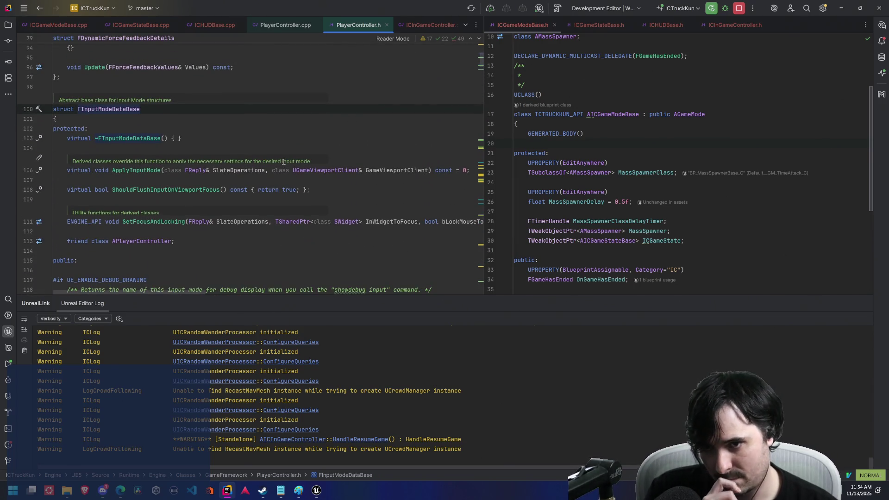
scroll(284, 164, "down", 1)
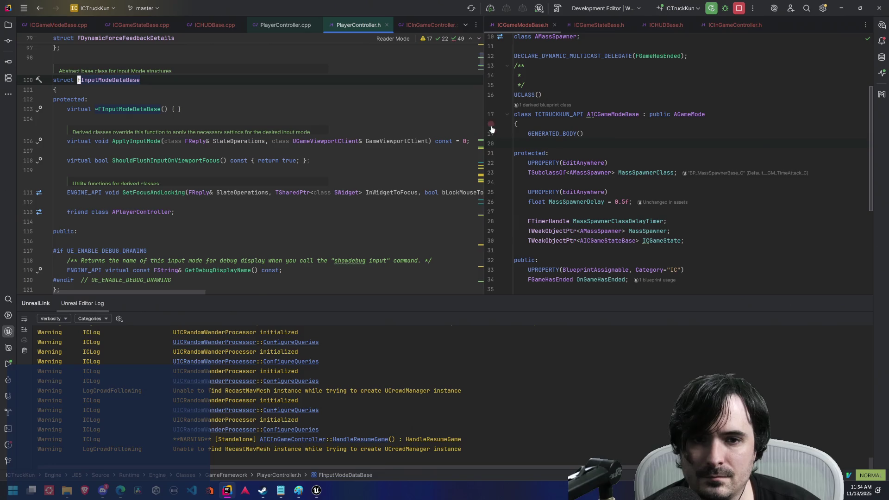
Step: Resize the split panes and review the FInputModeUIOnly struct, then return to PlayerController.cpp
left_click_drag(484, 124, 569, 124)
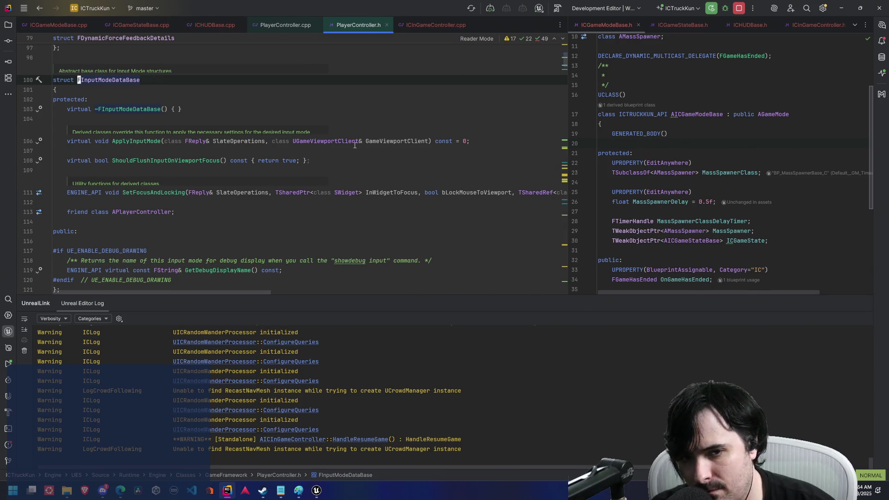
mouse_move(326, 140)
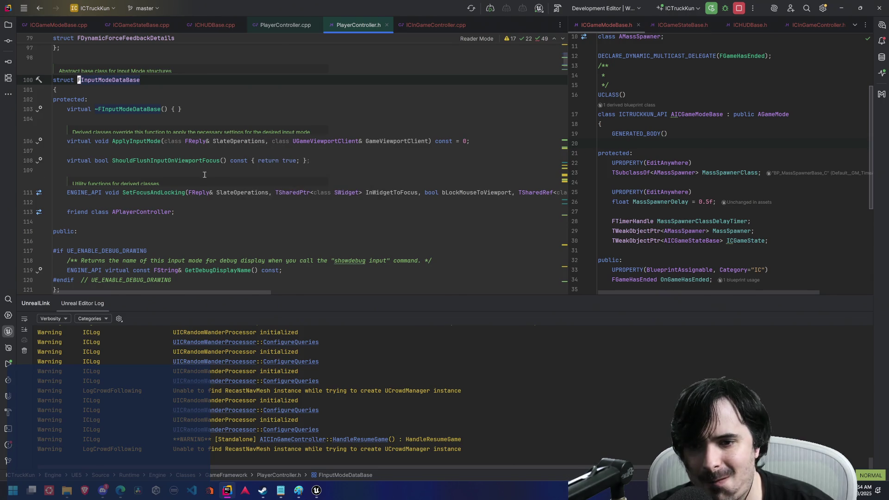
scroll(240, 187, "down", 1)
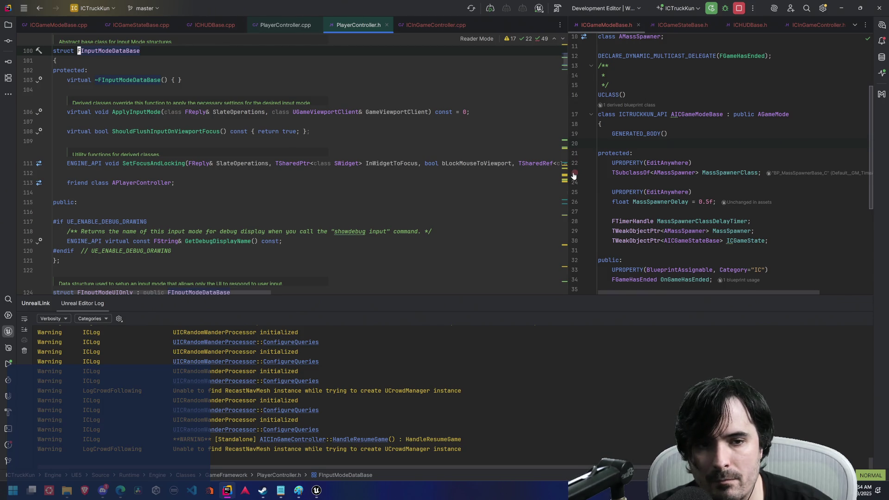
mouse_move(569, 175)
left_mouse_down()
mouse_move(818, 173)
mouse_move(437, 182)
left_mouse_up()
scroll(304, 183, "down", 7)
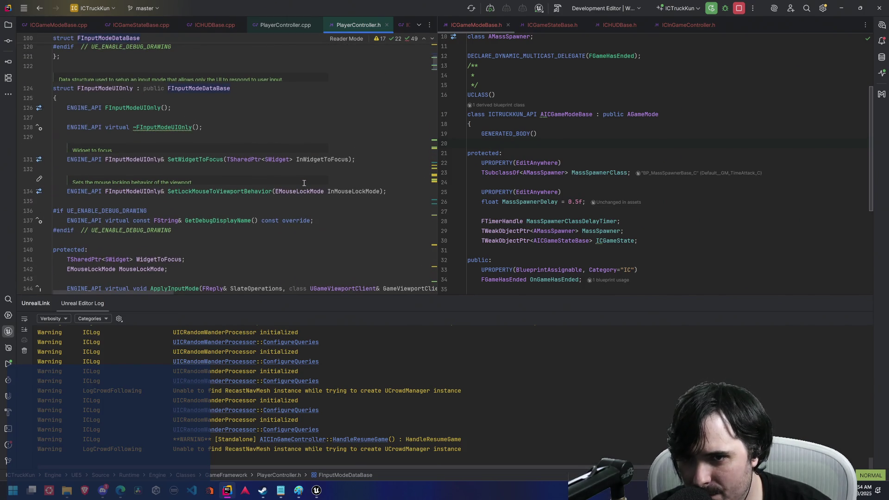
scroll(251, 112, "down", 1)
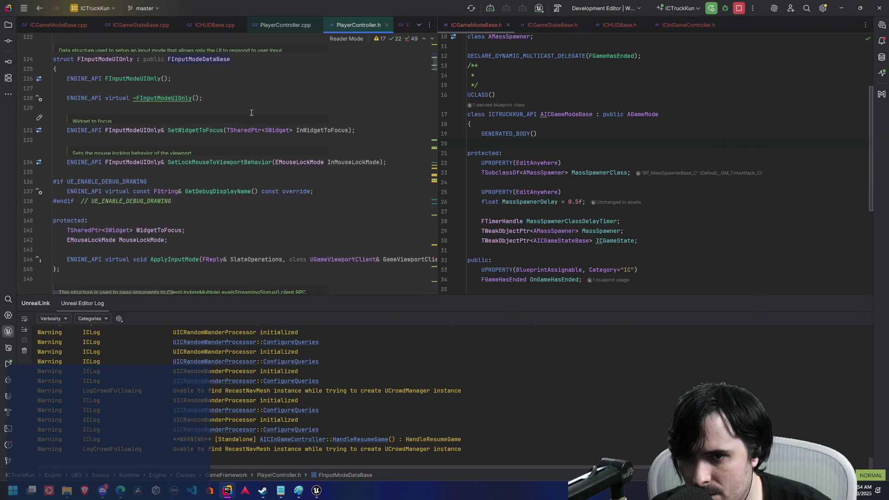
left_click(104, 69)
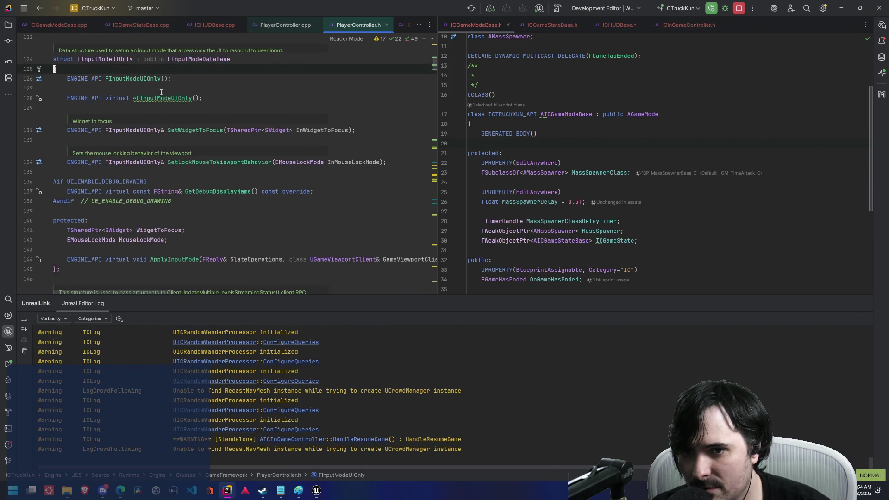
scroll(192, 182, "down", 2)
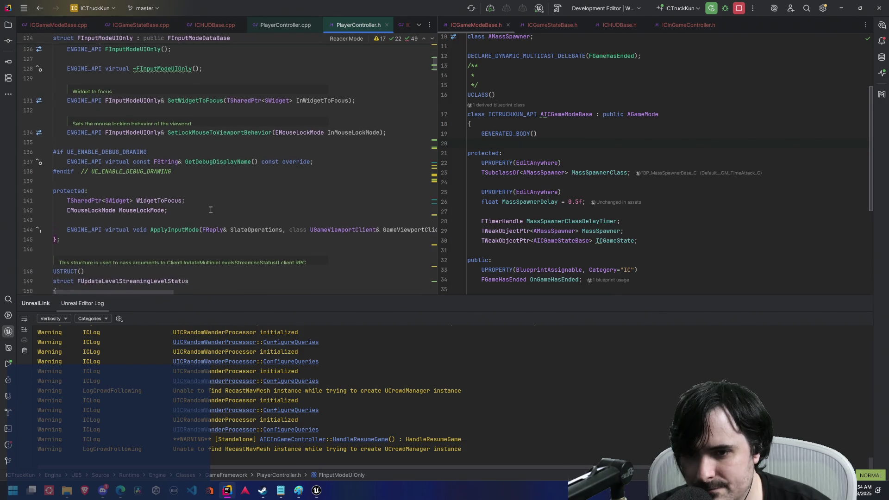
mouse_move(435, 197)
left_mouse_down()
mouse_move(567, 194)
mouse_move(342, 177)
left_mouse_up()
left_click(206, 24)
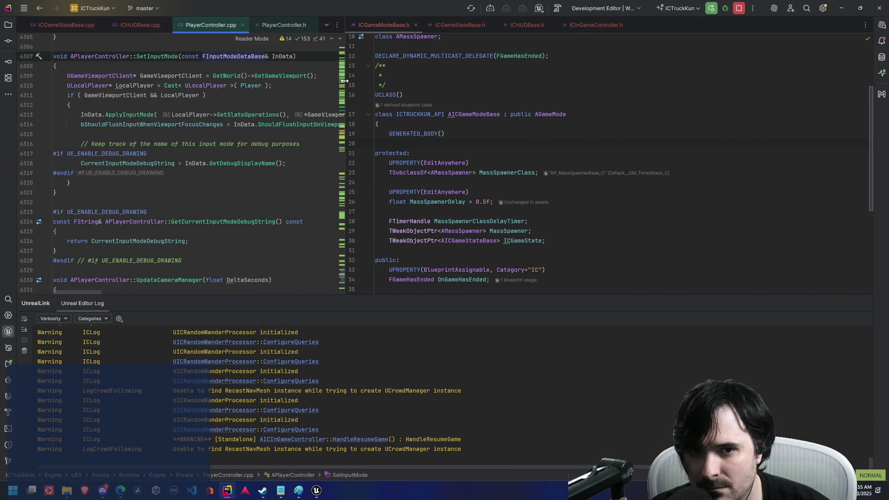
Step: Close the PlayerController.cpp and PlayerController.h tabs and return to HandleGamePaused in ICHUDBase.cpp
left_click_drag(346, 74, 483, 74)
middle_click(268, 26)
middle_click(265, 26)
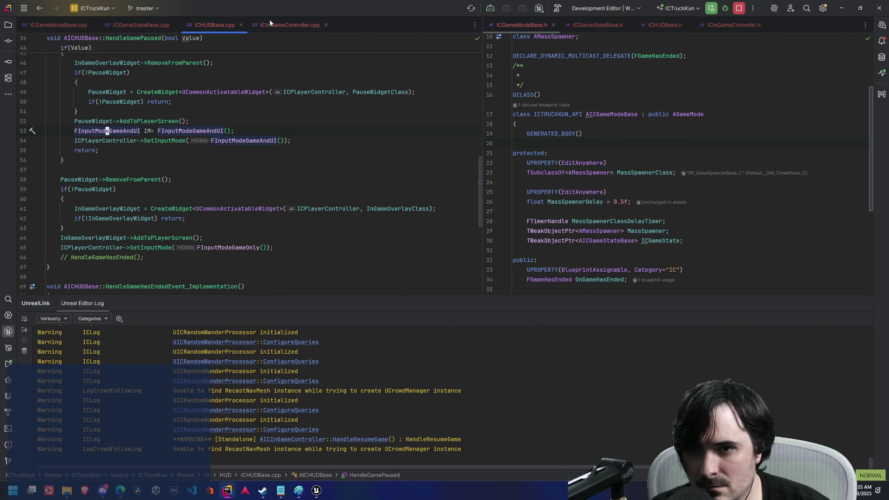
left_click(128, 24)
left_click(204, 25)
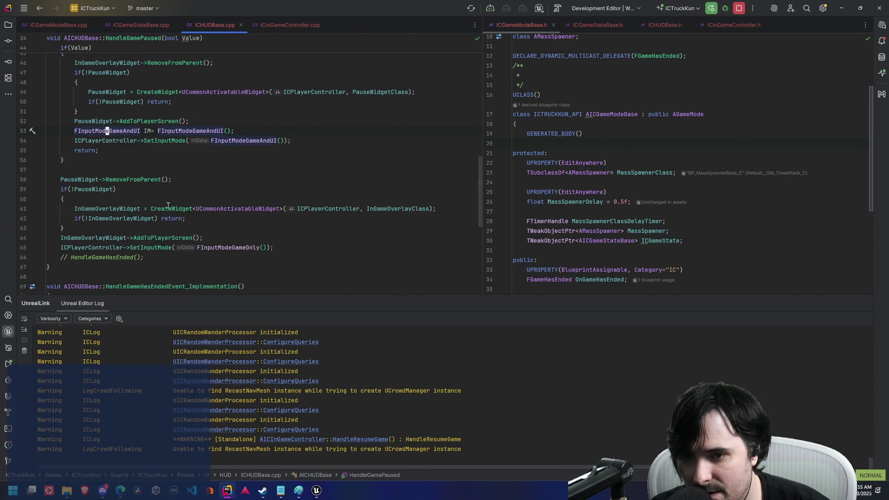
Step: Follow SetInputMode to its definition, then to the ShouldFlushInputOnViewportFocus declaration
left_click(163, 142, "ctrl")
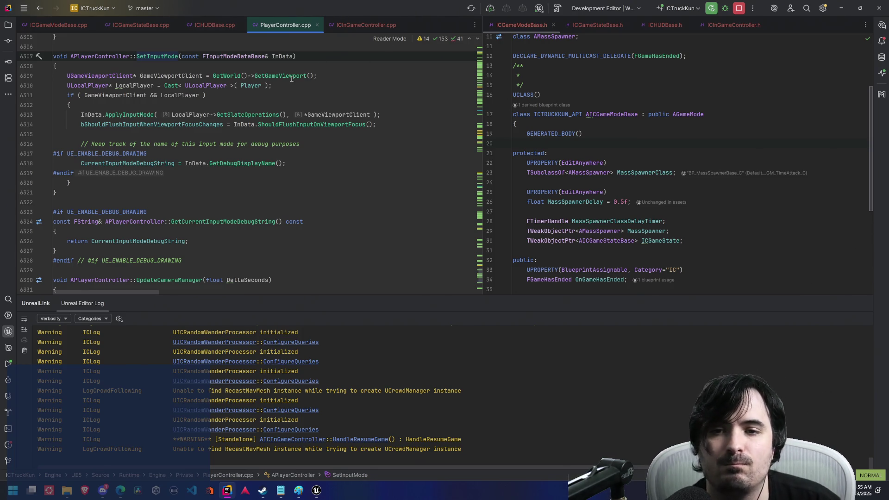
mouse_move(292, 76)
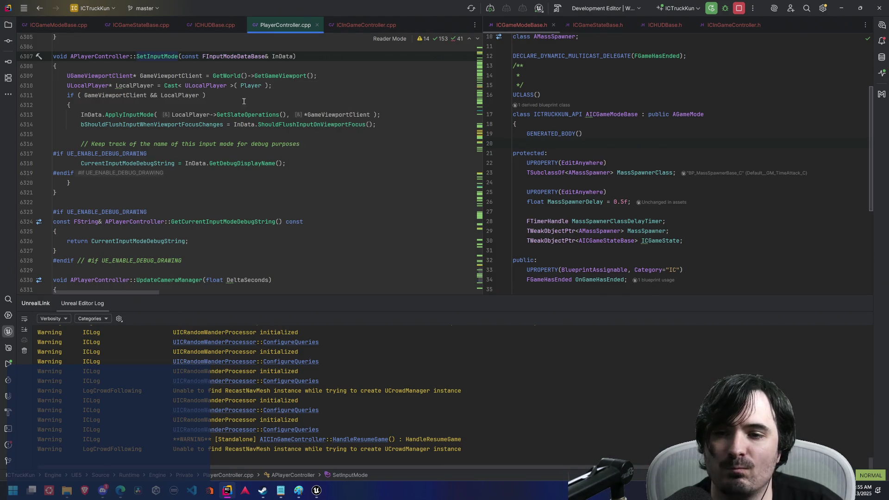
mouse_move(339, 126)
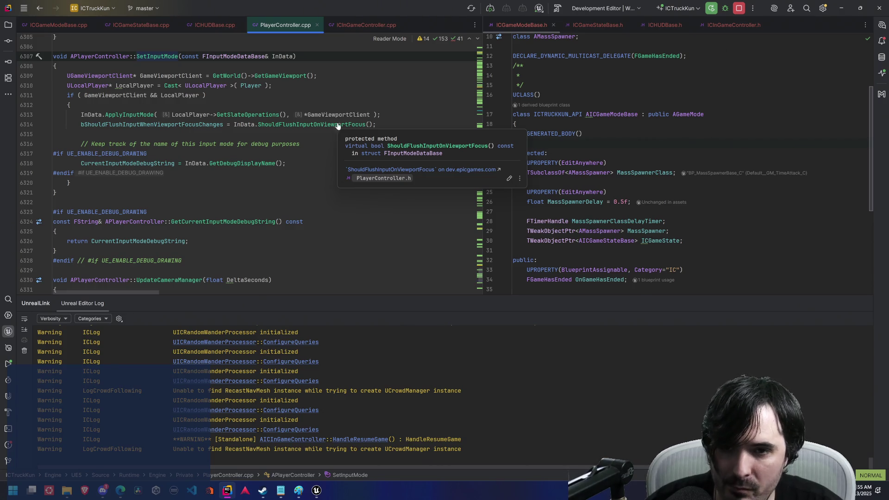
left_click(332, 124, "ctrl")
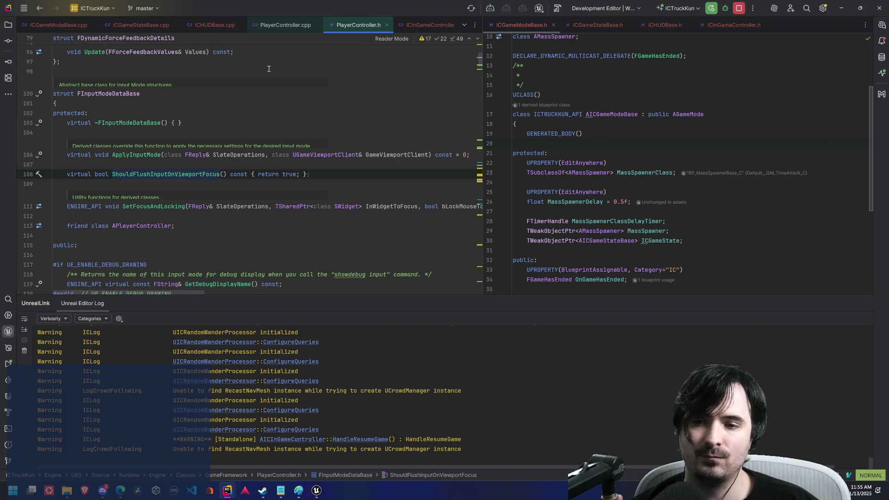
Step: Close both PlayerController tabs and go back to lines 53–54 of HandleGamePaused
scroll(271, 107, "down", 2)
scroll(269, 90, "down", 1)
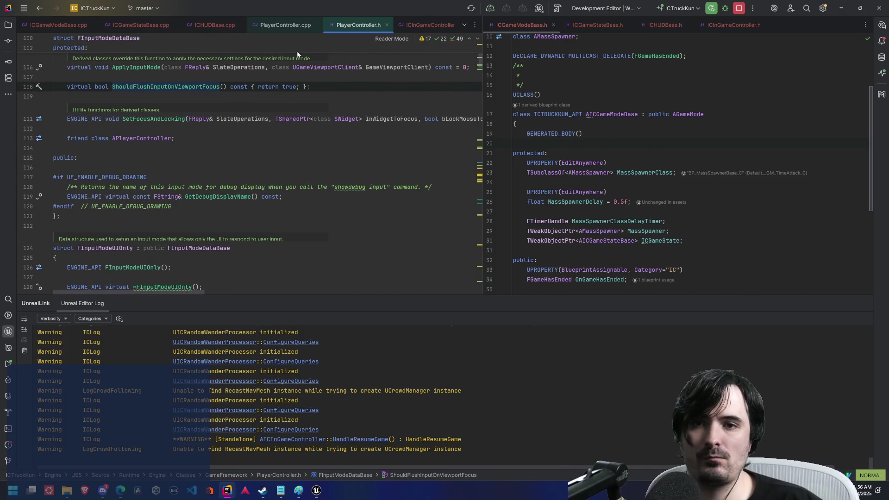
middle_click(296, 25)
middle_click(258, 25)
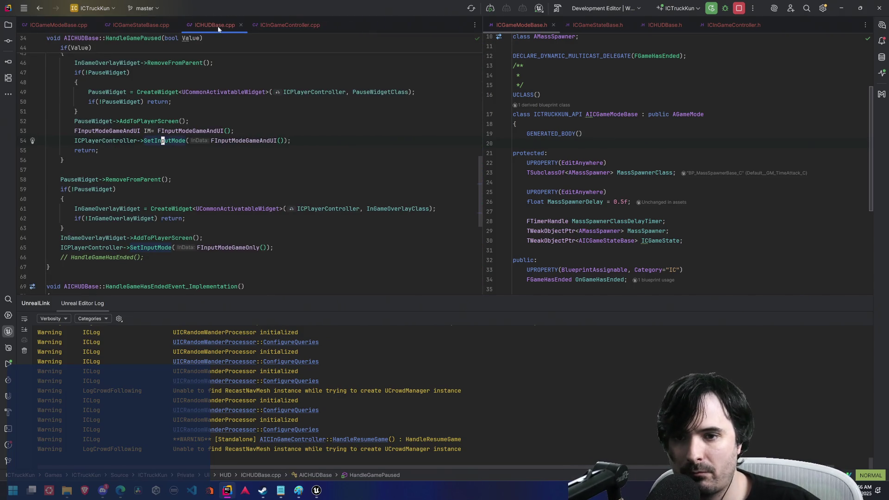
scroll(223, 151, "down", 1)
key("j")
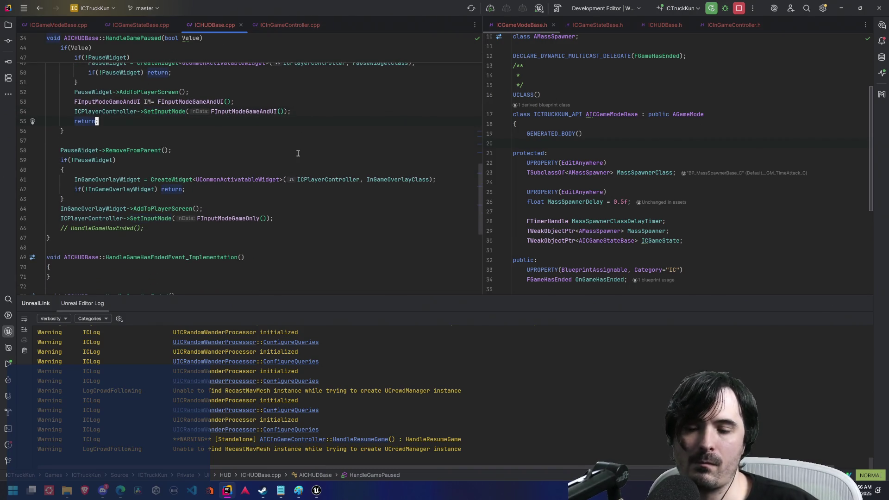
scroll(223, 125, "up", 1)
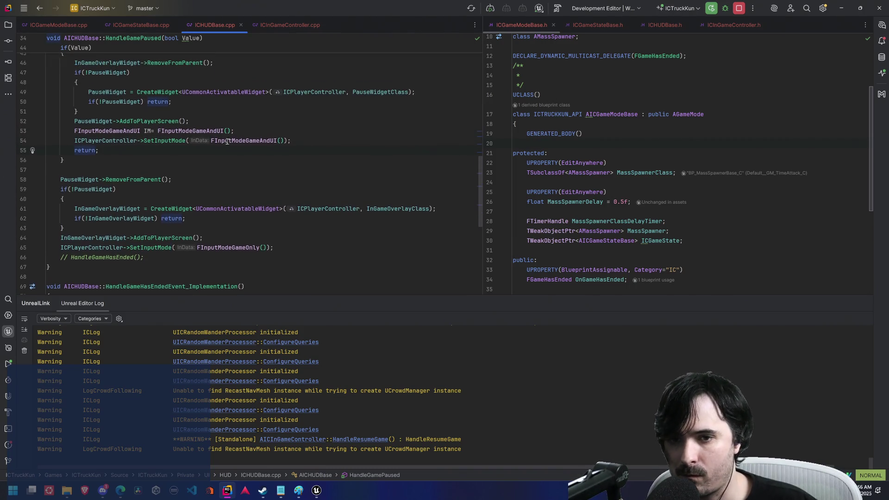
left_click(232, 131)
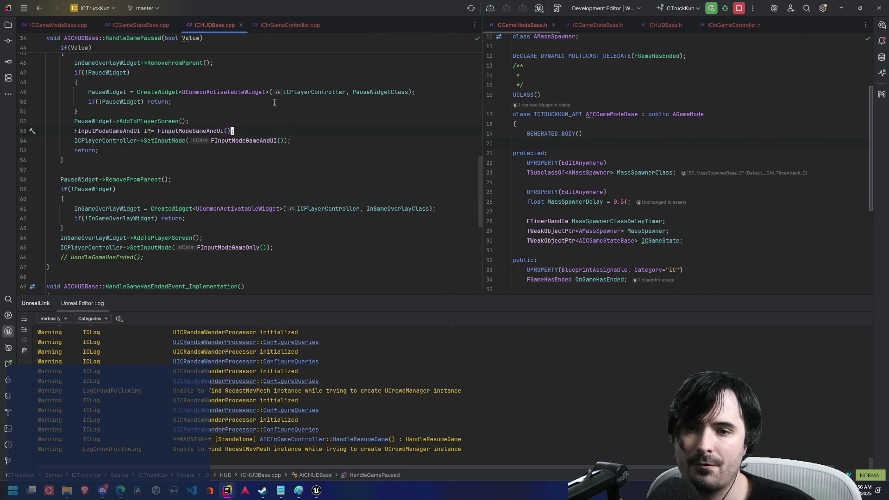
Step: Jump from SetInputMode (F12) to ShouldFlushInputOnViewportFocus, then back to ICHUDBase.cpp
left_click(171, 140)
key("F12")
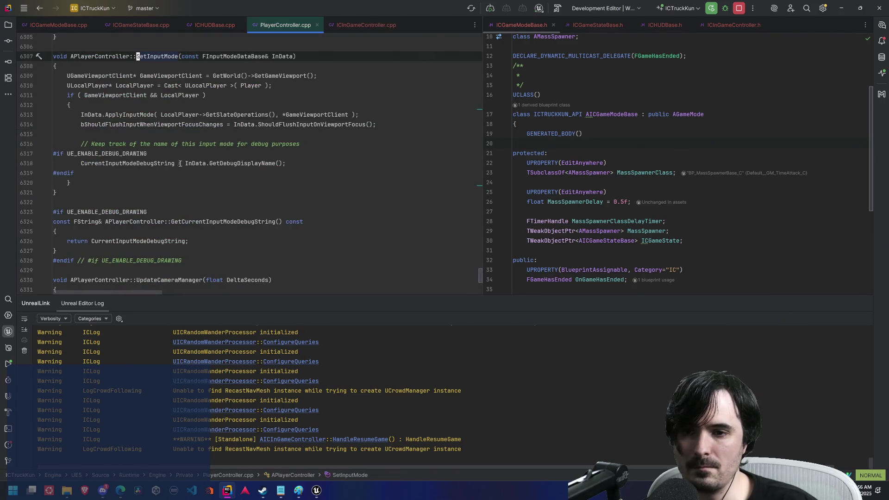
left_click(307, 125, "ctrl")
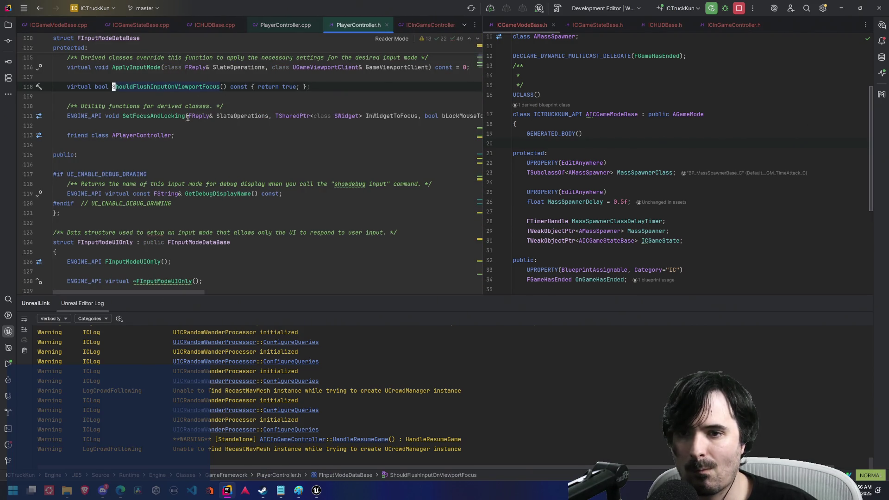
mouse_move(165, 117)
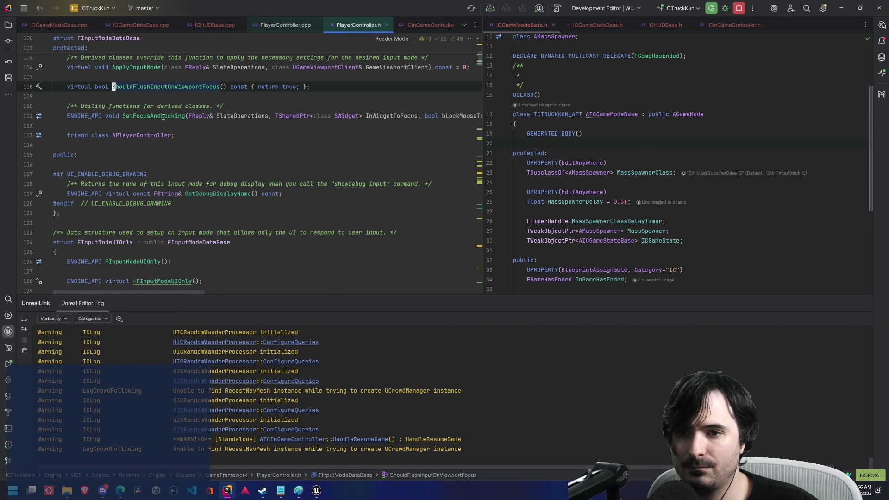
left_click(214, 26)
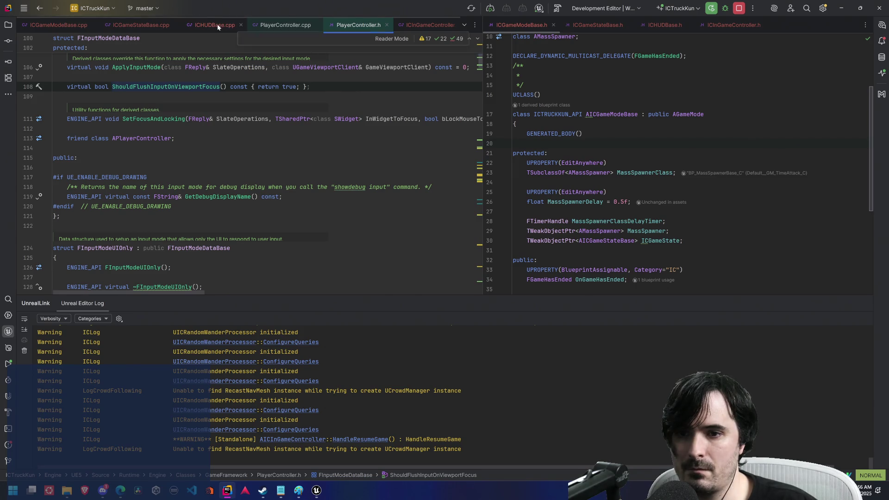
Step: Add the statement IM.SetWidgetToFocus(PauseWidget); on line 54
key("k")
key("k")
key("j")
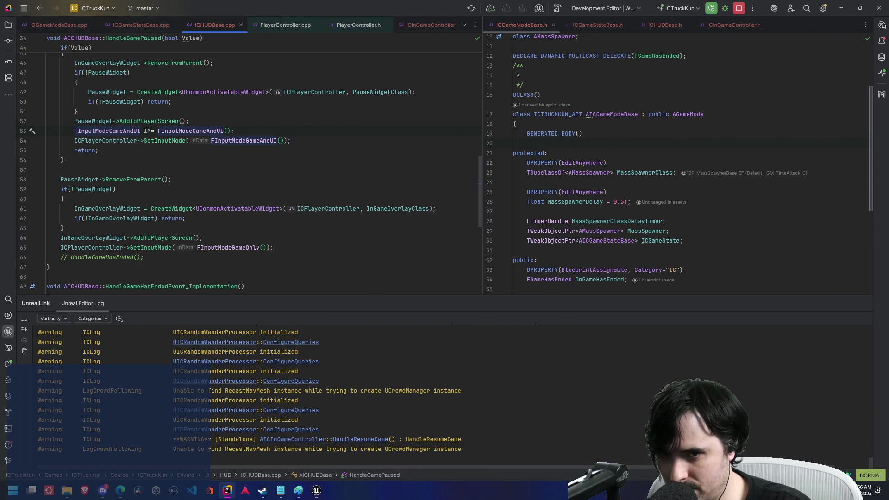
type("oIM")
type(".Set")
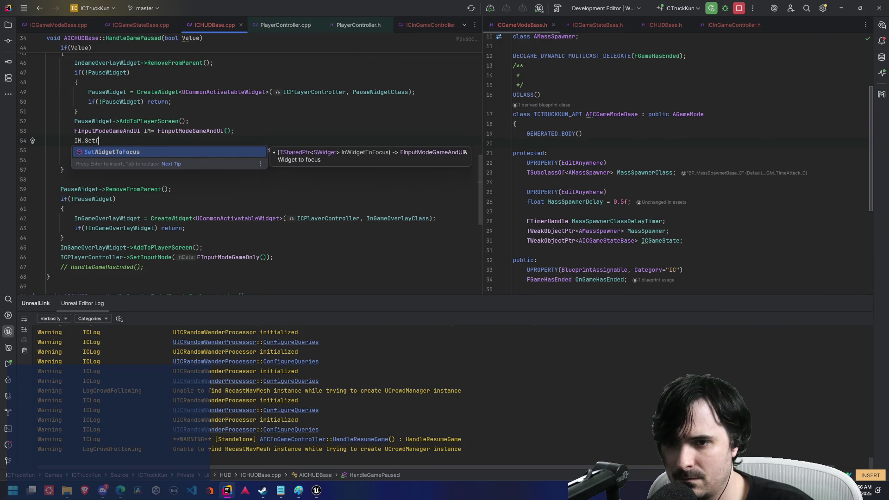
type("F")
key("BackSpace")
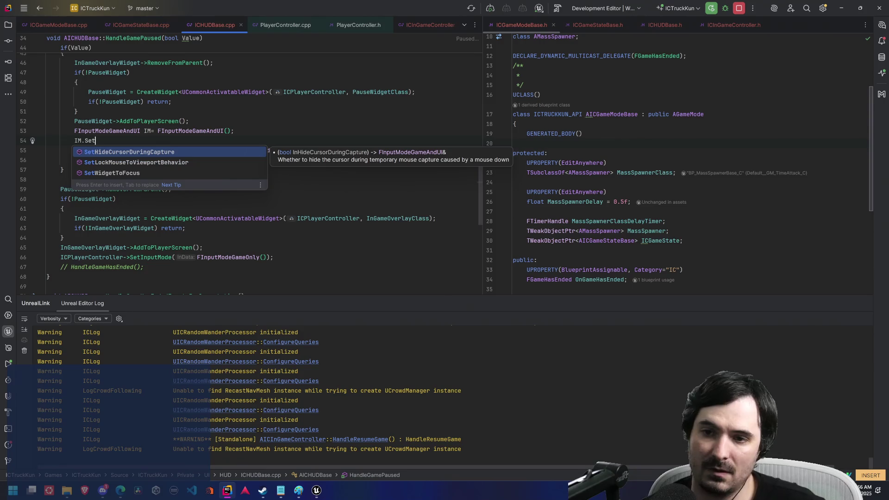
key("Down")
key("Down")
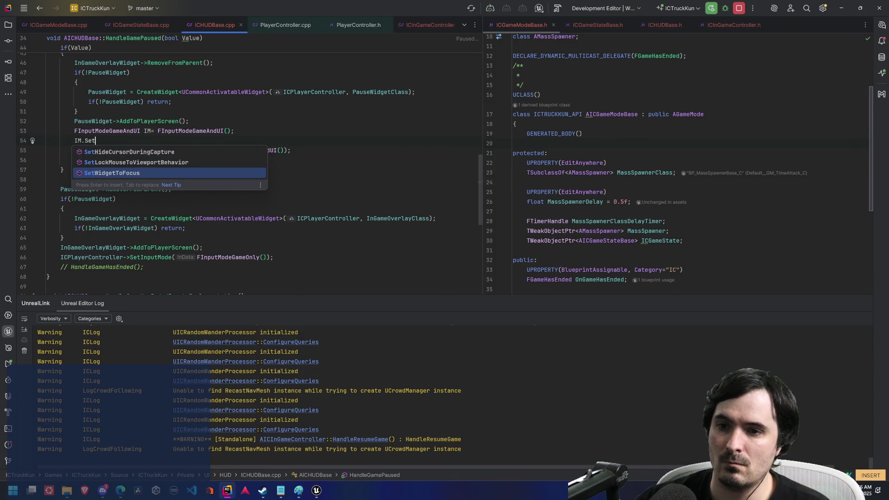
key("Return")
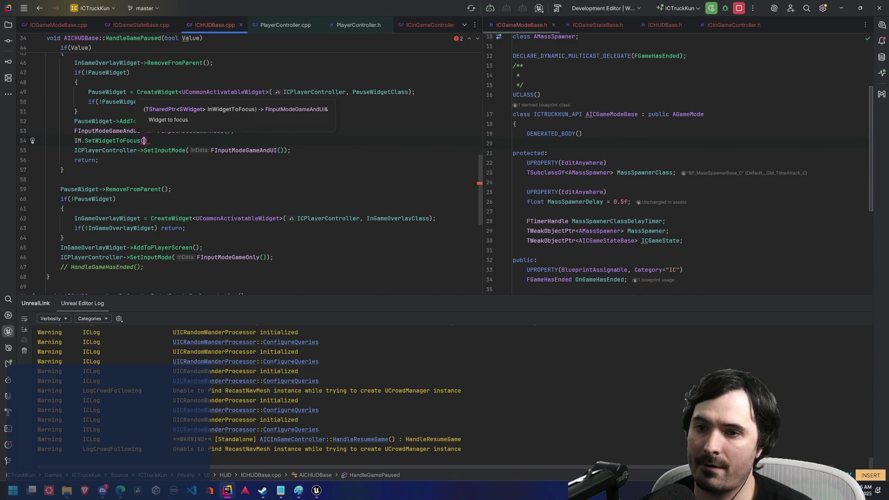
type("pa")
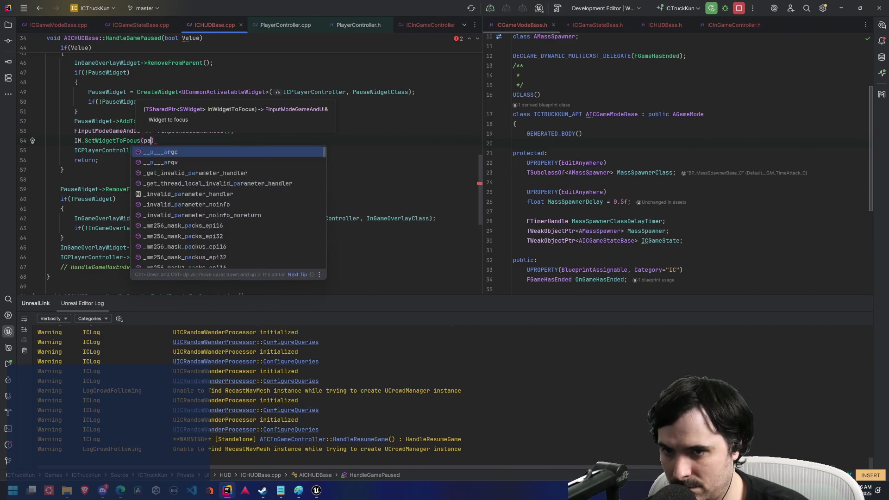
type("u")
key("BackSpace")
key("BackSpace")
key("BackSpace")
type("Paus")
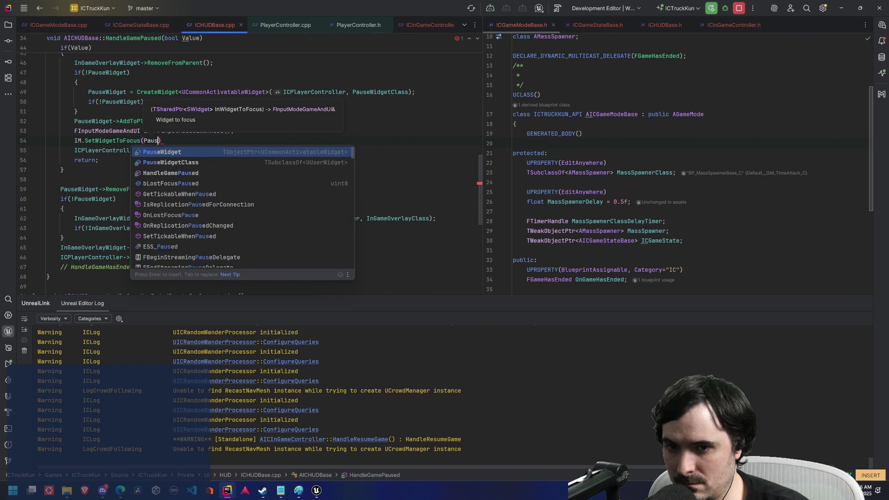
key("Return")
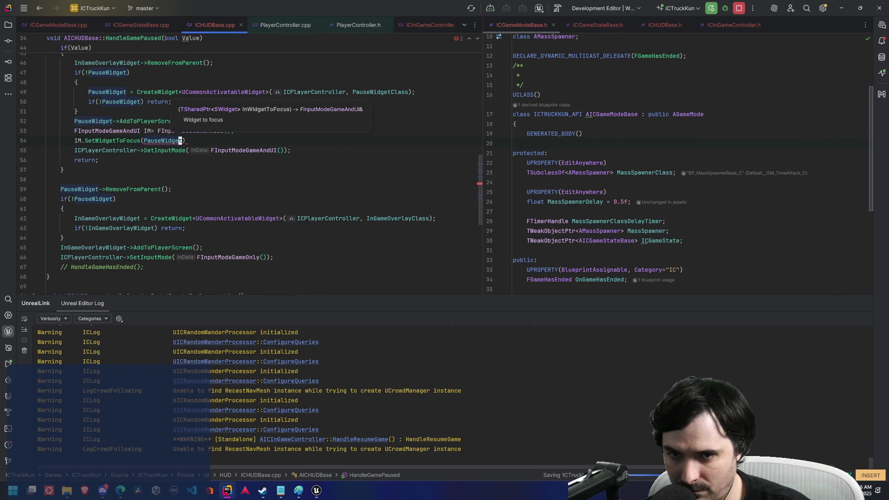
type(";")
key("Escape")
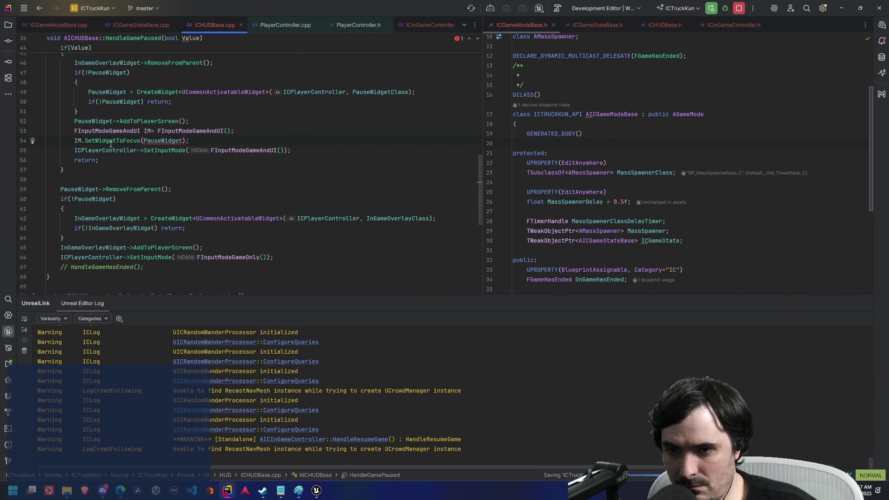
Step: Change the argument to PauseWidget->GetDesiredFocusTarget()
mouse_move(113, 140)
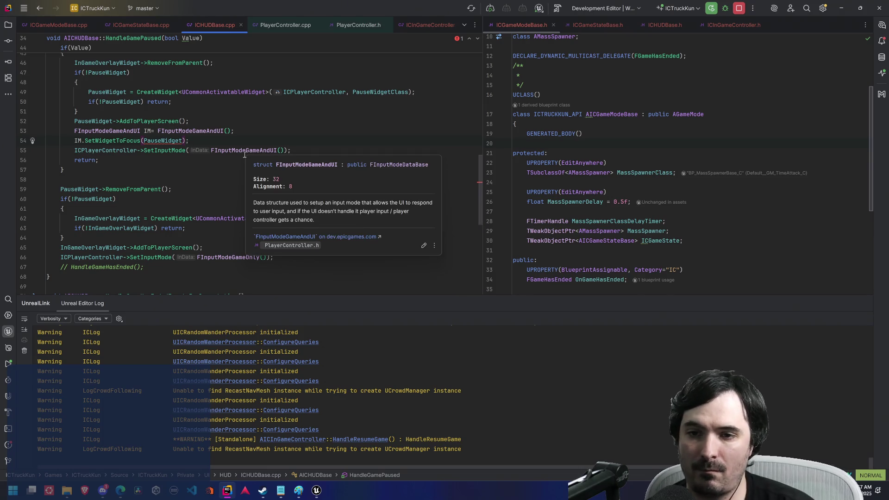
type("a->GetF")
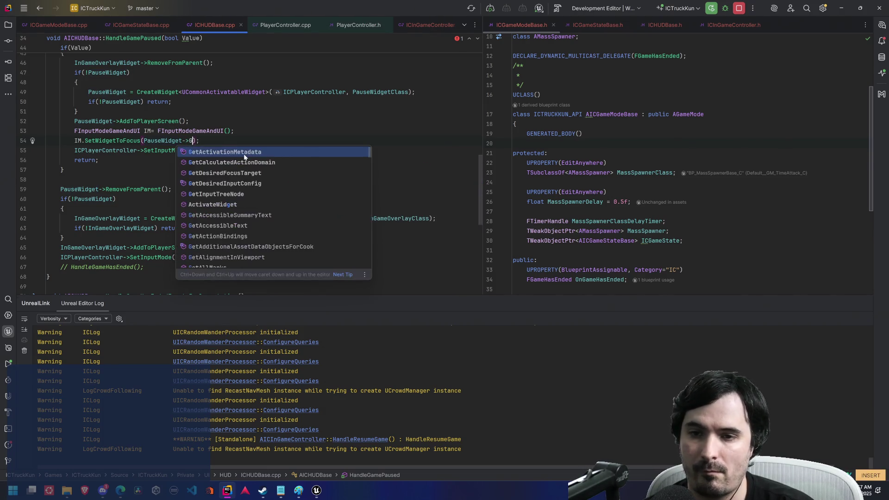
type("ocu")
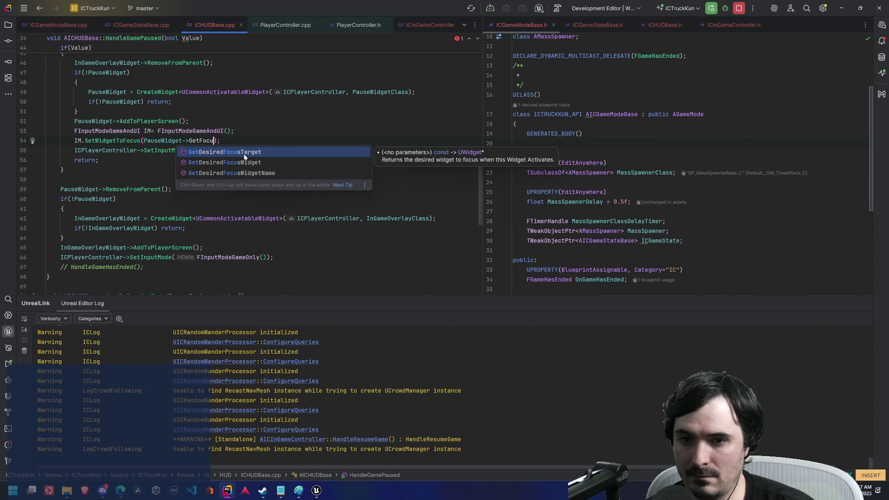
key("Return")
key("Escape")
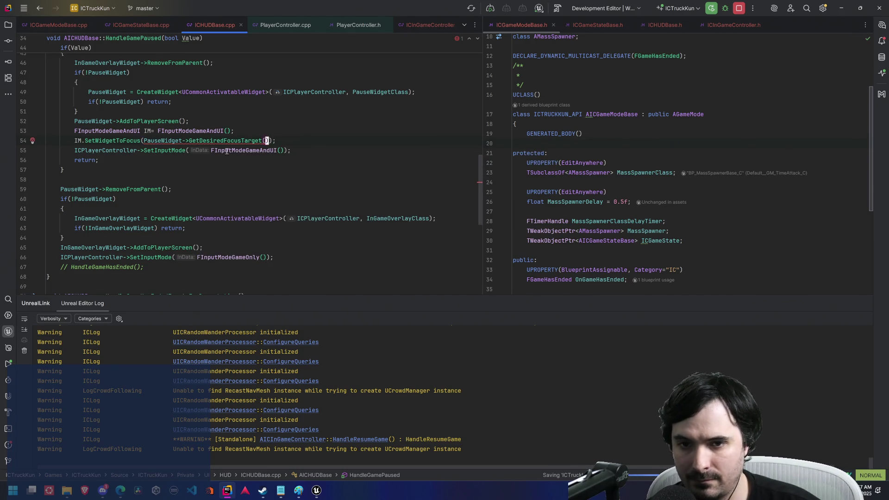
mouse_move(231, 140)
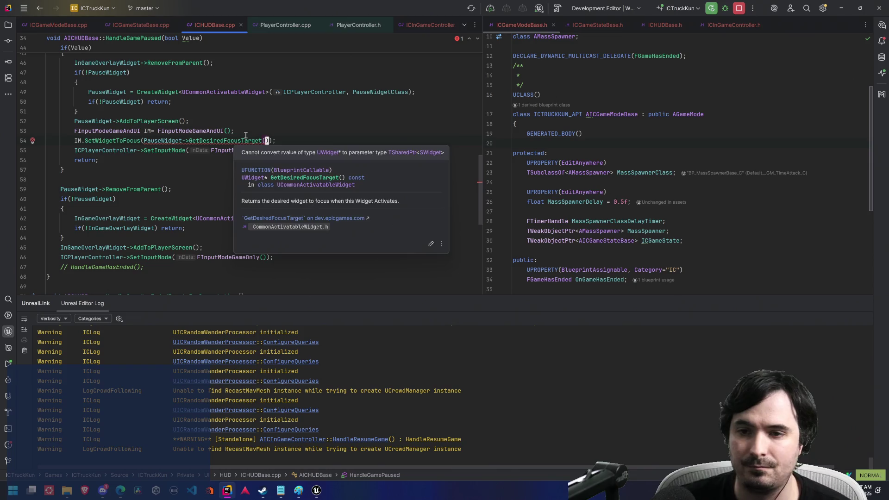
scroll(327, 141, "up", 3)
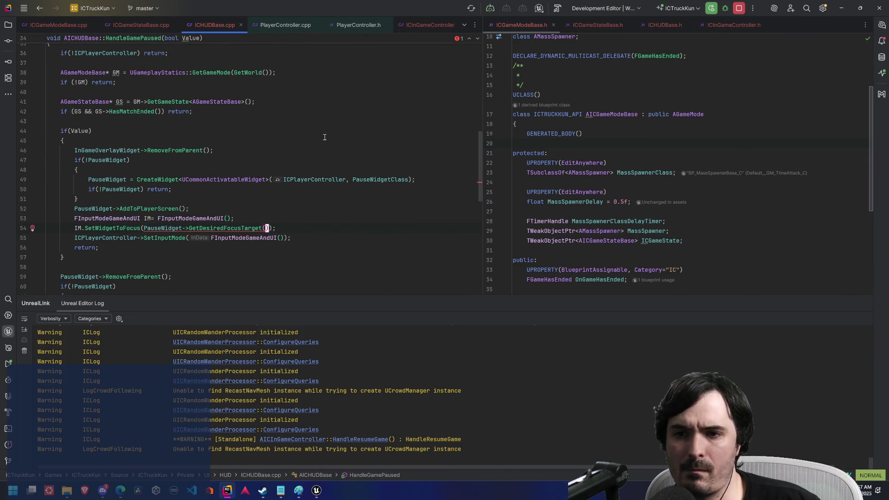
Step: Go to the GetGameMode code on line 38 and discard a started GetGameSta line
scroll(325, 137, "up", 2)
scroll(325, 137, "down", 1)
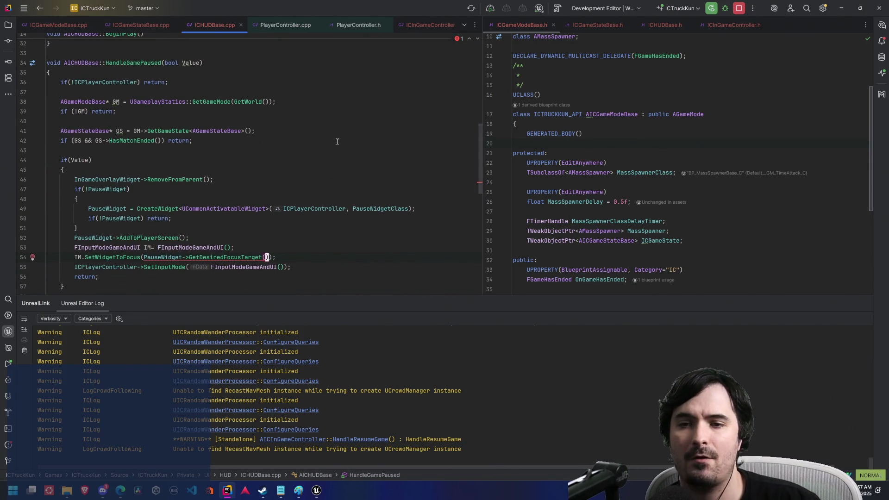
left_click(194, 103)
left_click(173, 131)
left_click(196, 102)
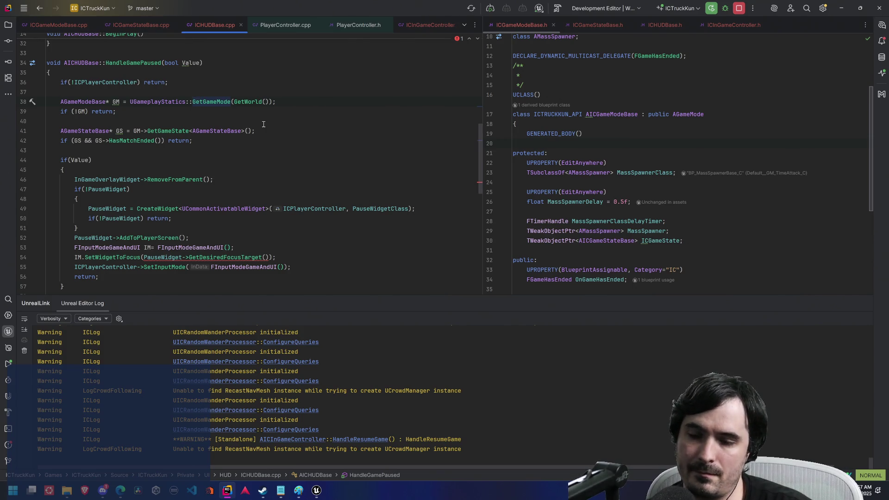
key("j")
key("j")
key("j")
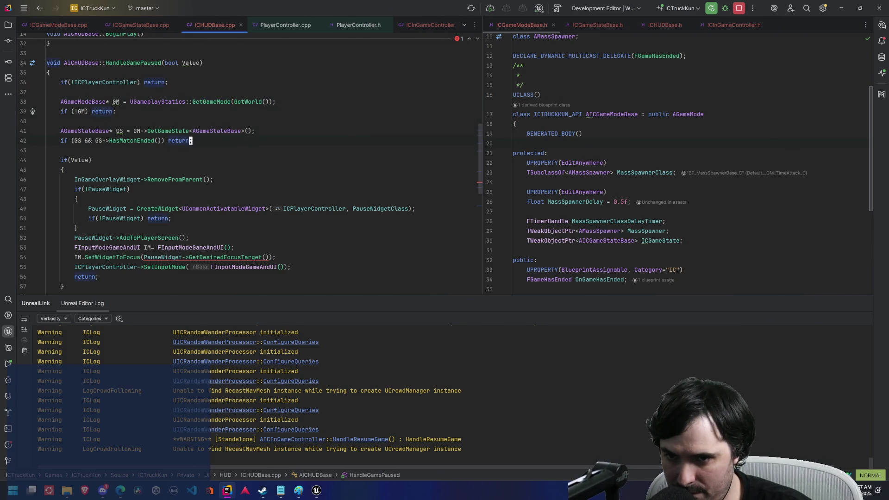
type("oGetGameSta")
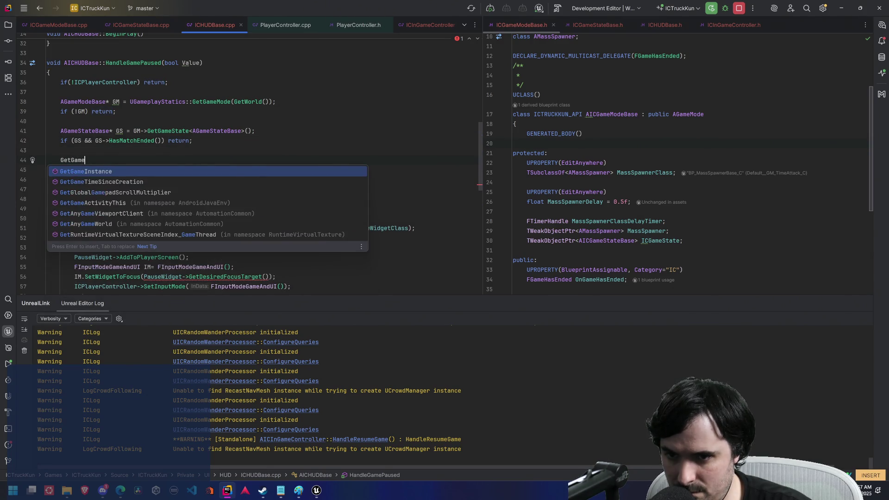
key("Escape")
key("d")
key("d")
key("k")
key("k")
key("k")
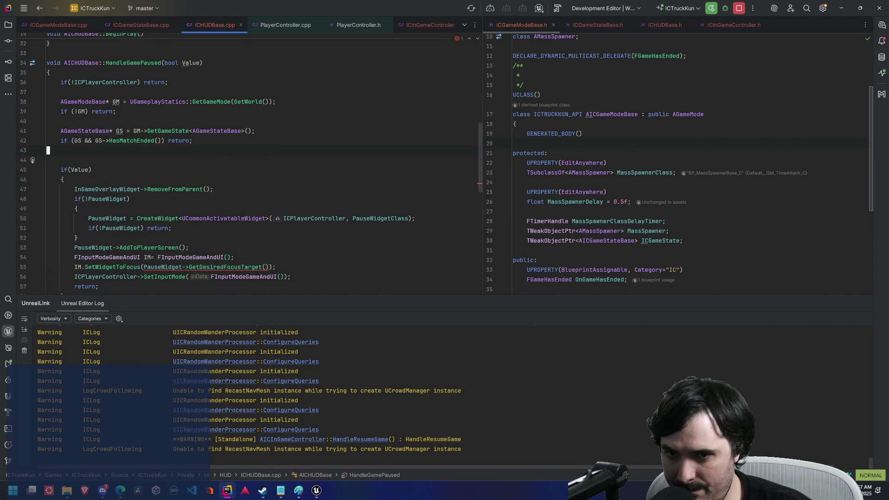
key("j")
key("j")
key("j")
Step: Write UGameplayStatics::GetGameState(GetWorld()) on a new line below the GameMode null check
key("w")
key("w")
key("w")
key("h")
key("l")
key("l")
key("k")
key("k")
key("o")
key("Return")
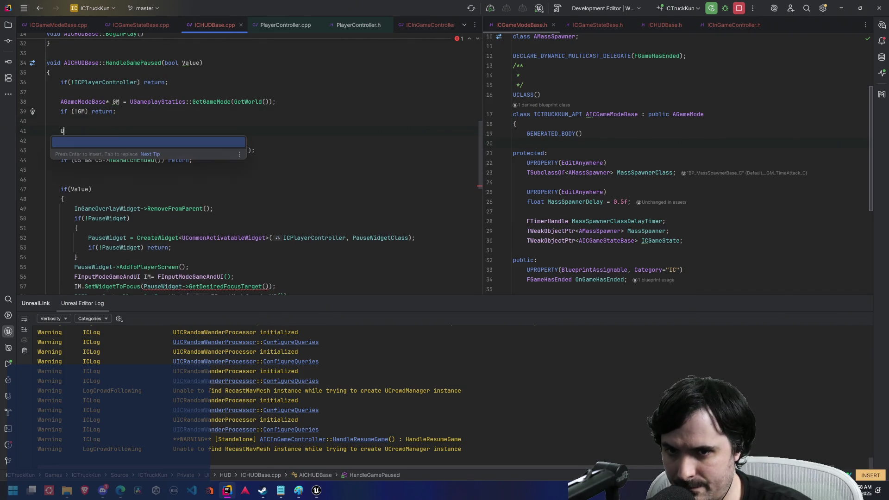
type("UGameplay")
key("Return")
type("::GetGame")
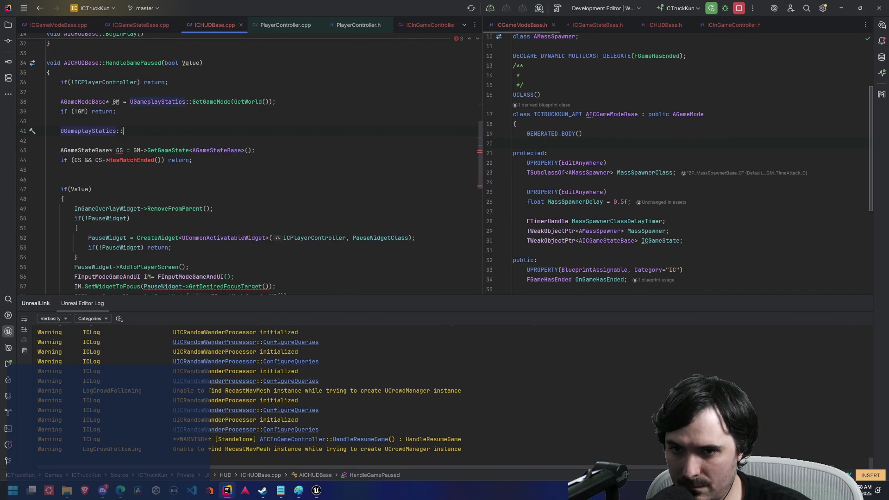
key("Return")
type("GetWo)")
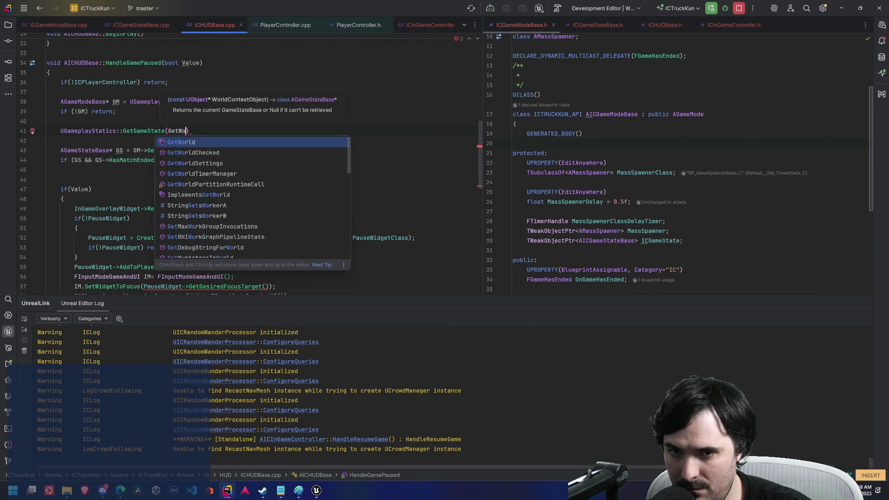
key("Return")
key("Escape")
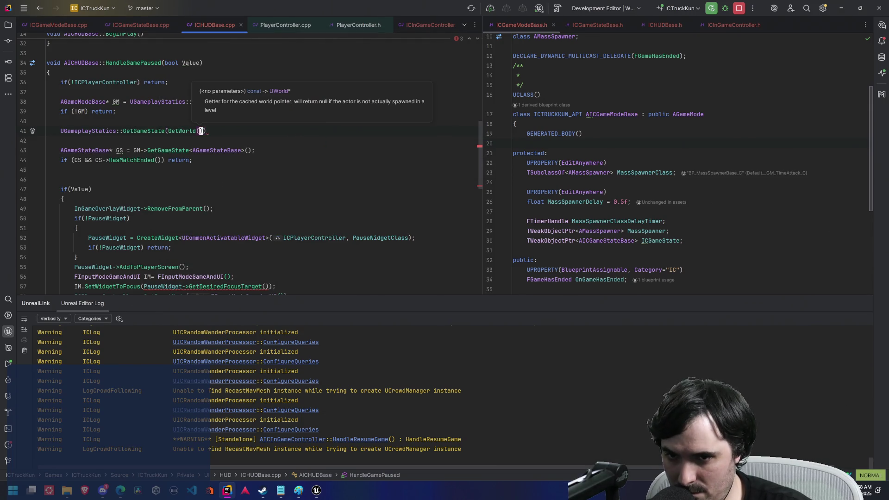
Step: Delete the GameMode declaration and null check, and cut the UGameplayStatics call
key("b")
key("b")
key("b")
key("k")
key("k")
key("k")
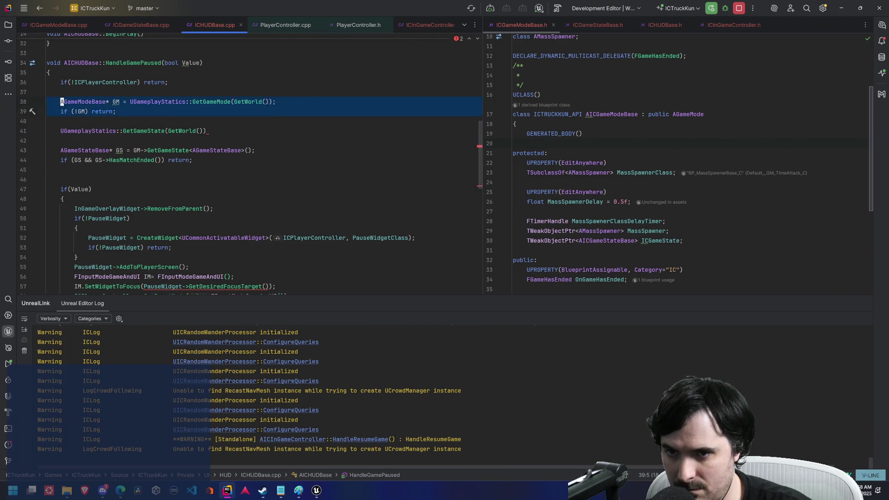
key("d")
key("d")
key("d")
key("d")
key("d")
key("e")
key("e")
key("e")
key("e")
key("dollar")
key("h")
key("d")
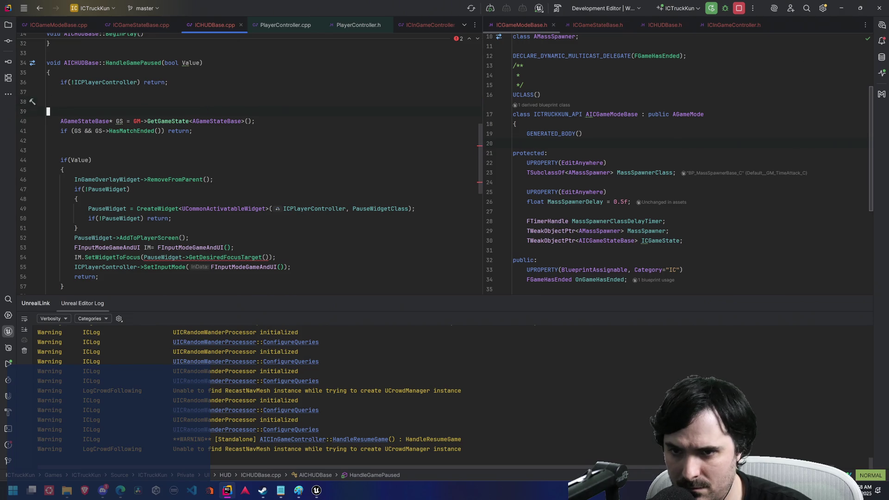
Step: Replace GM->GetGameState<AGameStateBase>() in the GS assignment with the UGameplayStatics call and save
key("w")
key("w")
key("w")
key("w")
key("w")
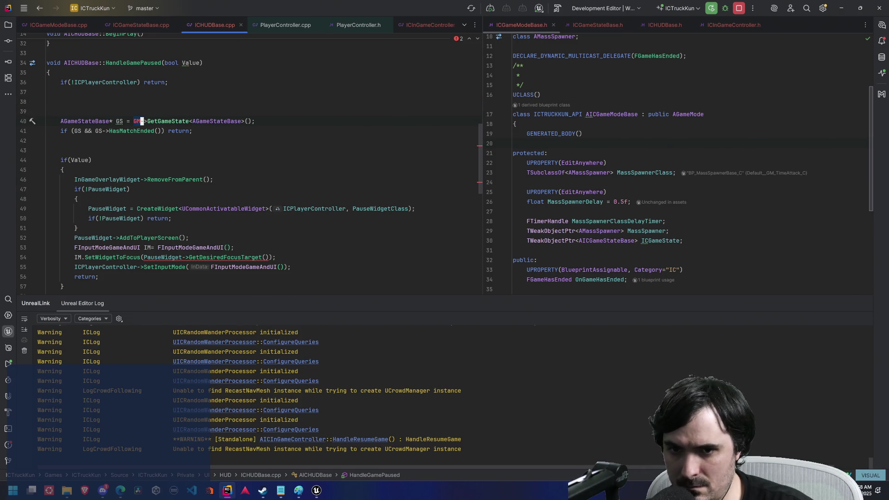
key("w")
key("w")
key("w")
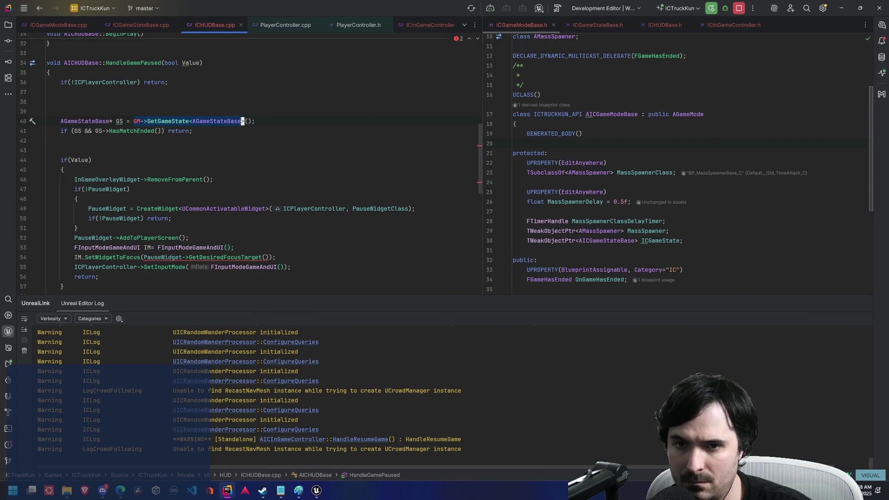
key("dollar")
key("h")
key("p")
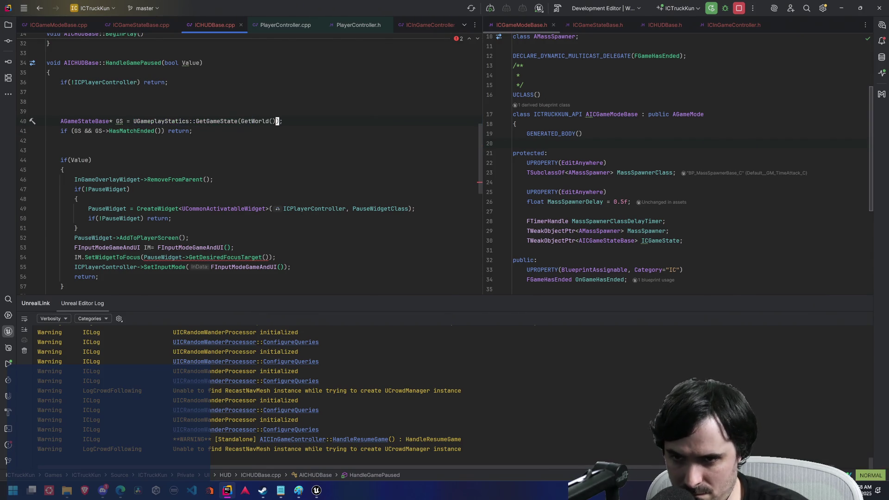
key("ctrl+s")
key("j")
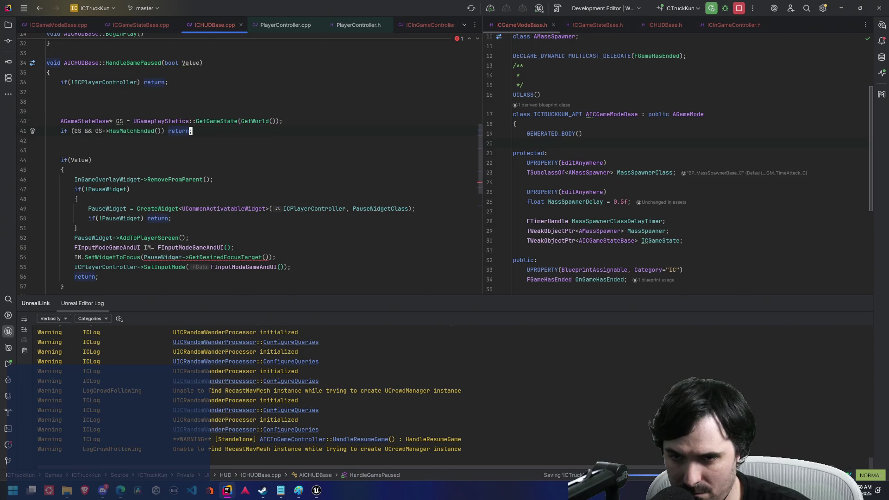
Step: Remove the extra blank lines around the GS assignment and before if(Value)
key("j")
key("k")
key("k")
key("k")
key("d")
key("d")
key("k")
key("d")
key("d")
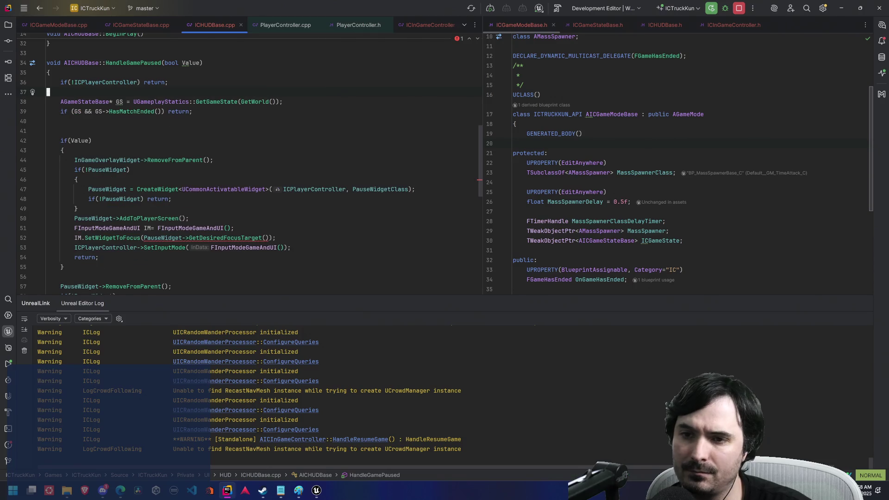
key("j")
key("j")
key("j")
key("d")
key("d")
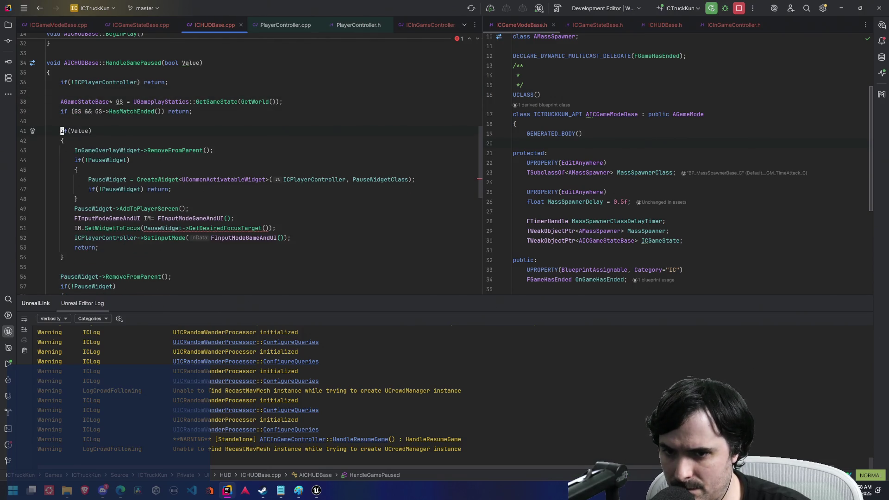
key("k")
key("k")
key("k")
key("w")
key("j")
key("b")
key("b")
key("b")
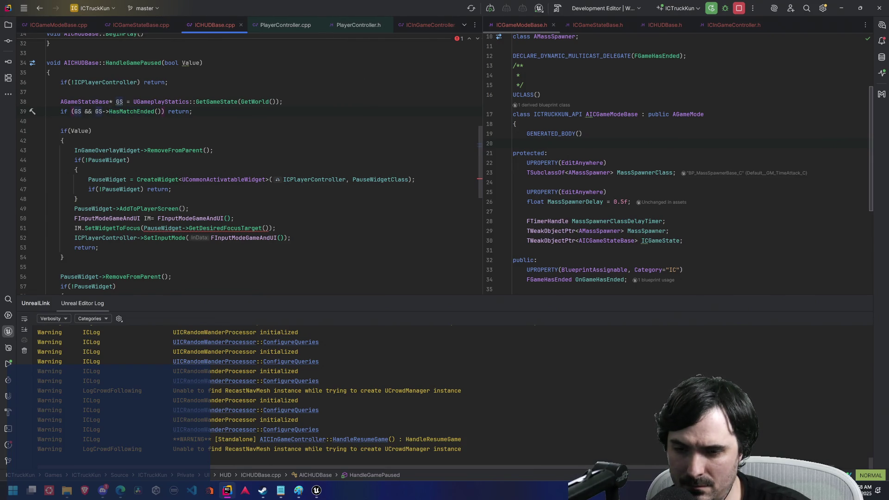
Step: Delete the IM.SetWidgetToFocus line
key("j")
key("j")
key("j")
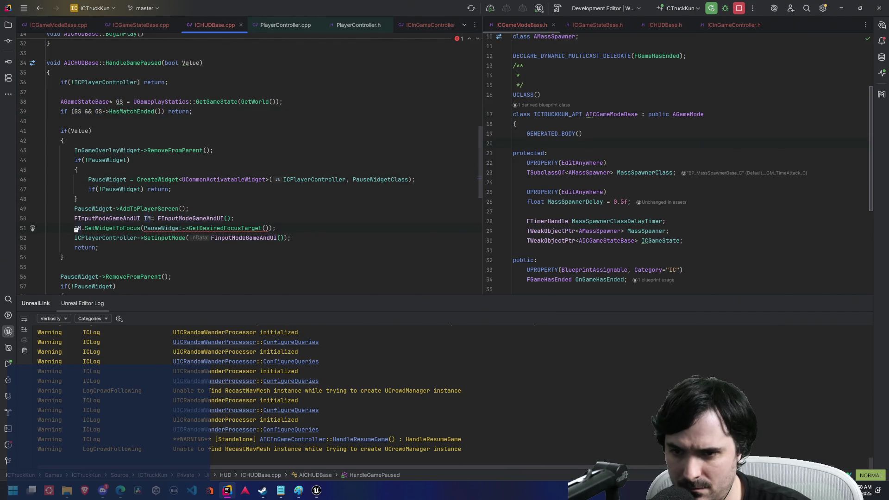
key("d")
key("d")
scroll(245, 109, "down", 5)
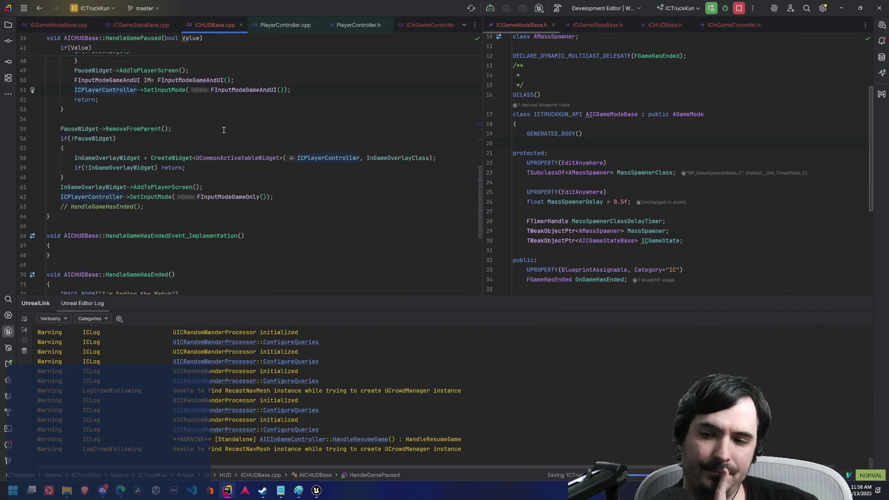
Step: Scroll through the HandleGamePaused and BeginPlay code in ICHUDBase.cpp
scroll(244, 113, "up", 5)
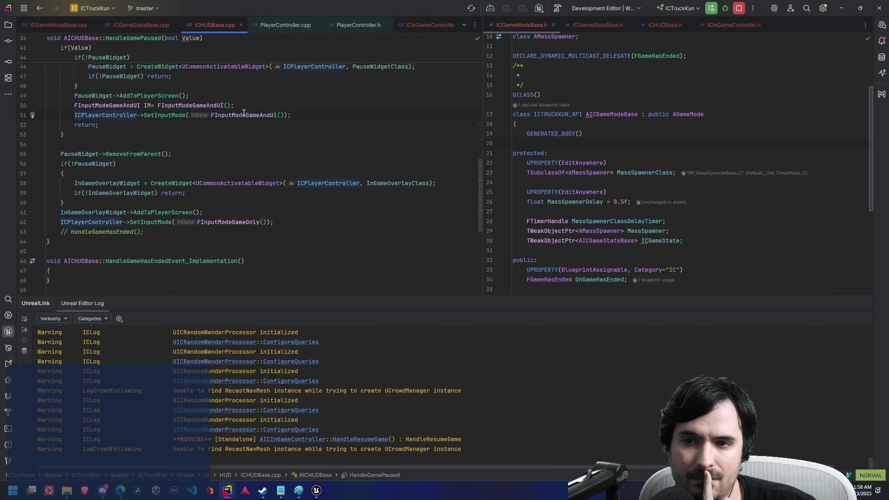
scroll(243, 112, "down", 4)
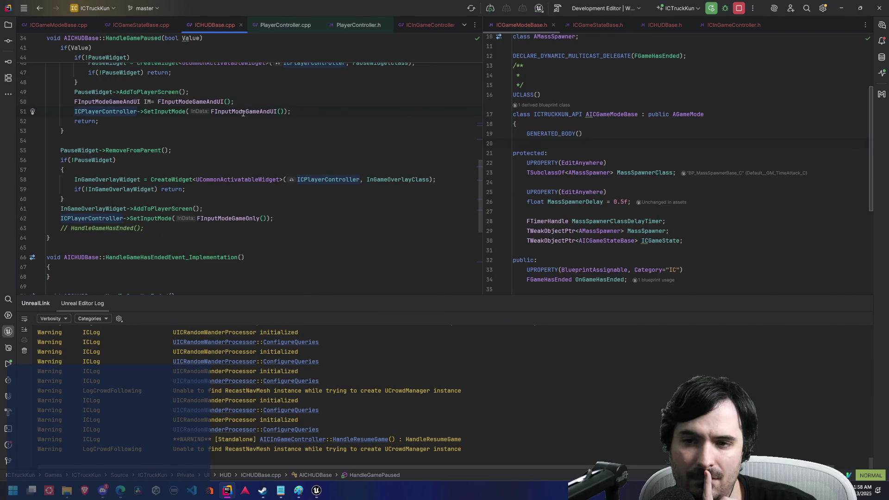
scroll(243, 113, "up", 8)
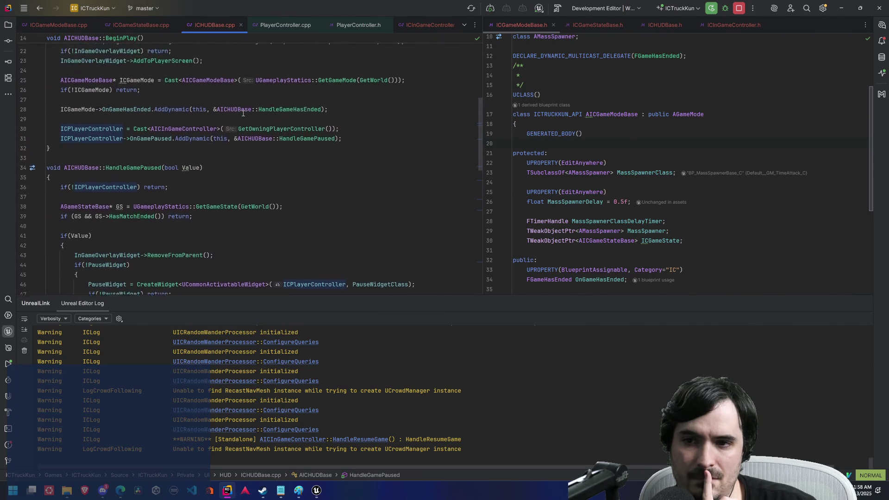
scroll(243, 113, "up", 3)
scroll(242, 113, "down", 7)
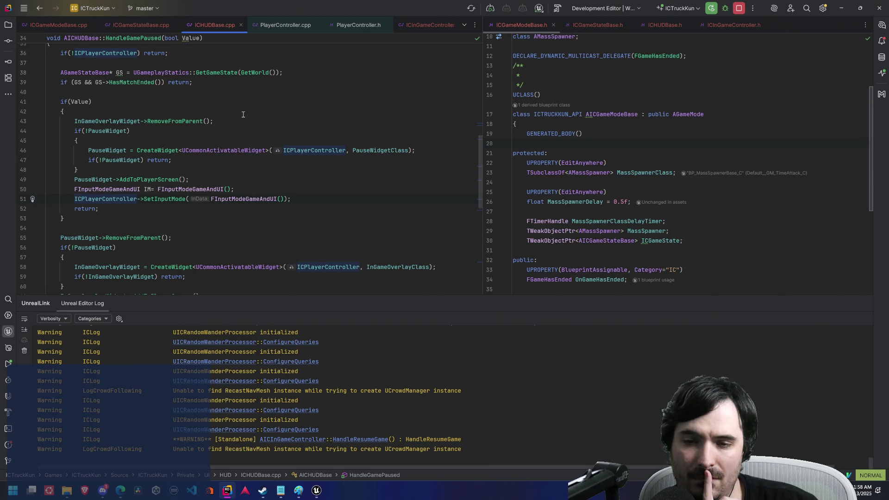
scroll(242, 114, "down", 1)
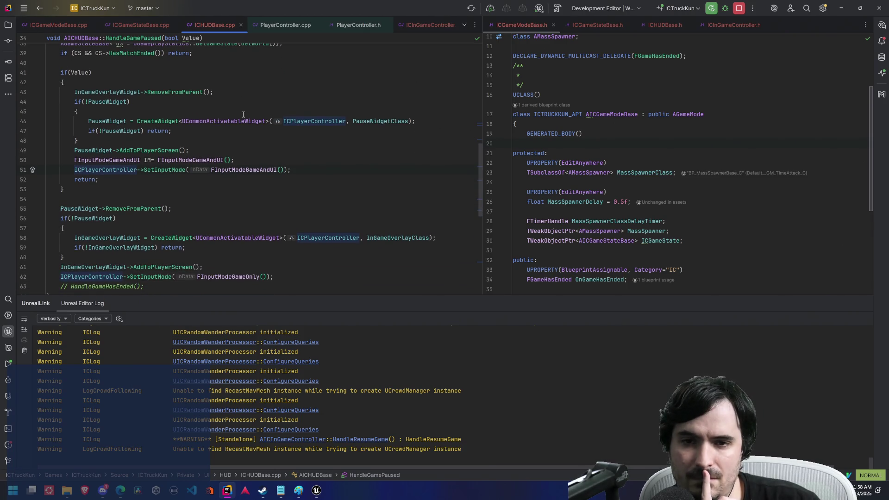
Step: Check the SetInputMode documentation, then bring up the HUD_TimeAttack Blueprint event graph
mouse_move(249, 120)
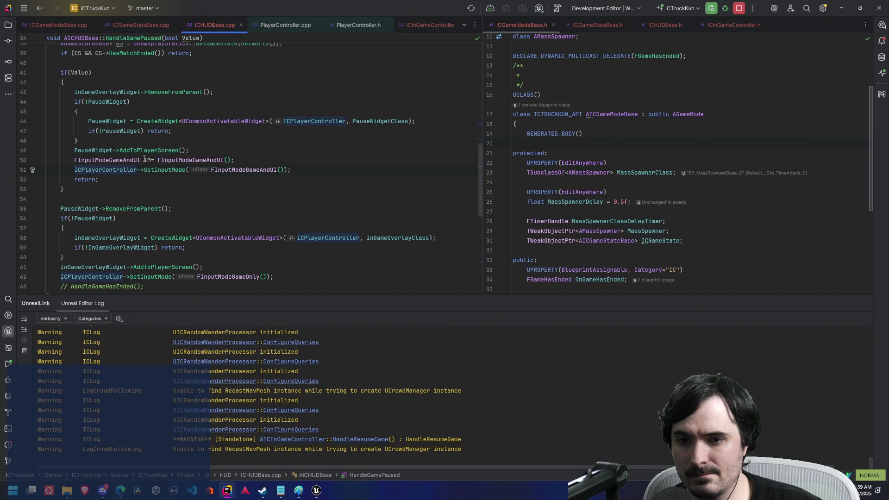
mouse_move(161, 171)
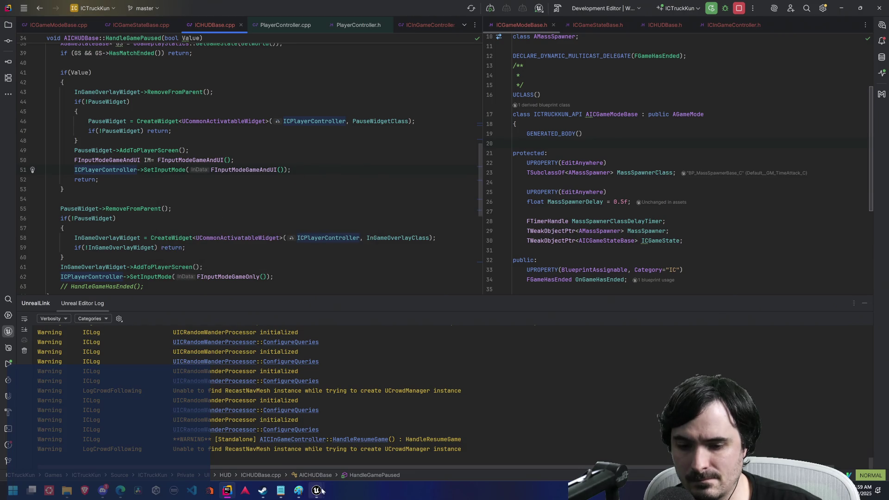
mouse_move(316, 490)
left_click(332, 454)
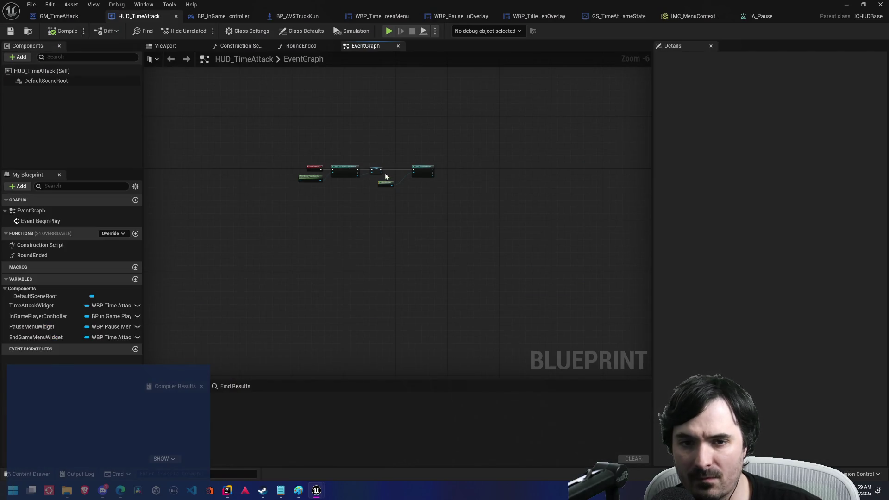
Step: Inspect WBP_TimeAttackEndScreenMenu's Set Input Mode UI Only node focusing RestartBTN, then go back to Rider
scroll(288, 252, "up", 5)
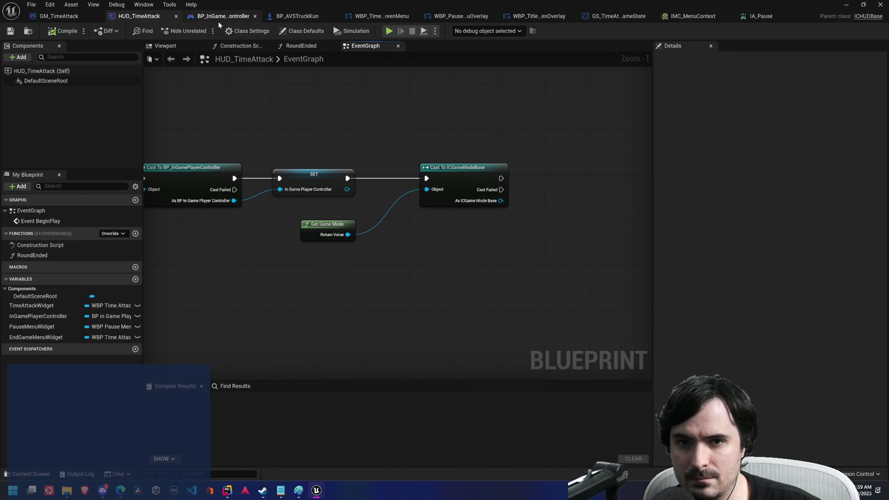
left_click(374, 18)
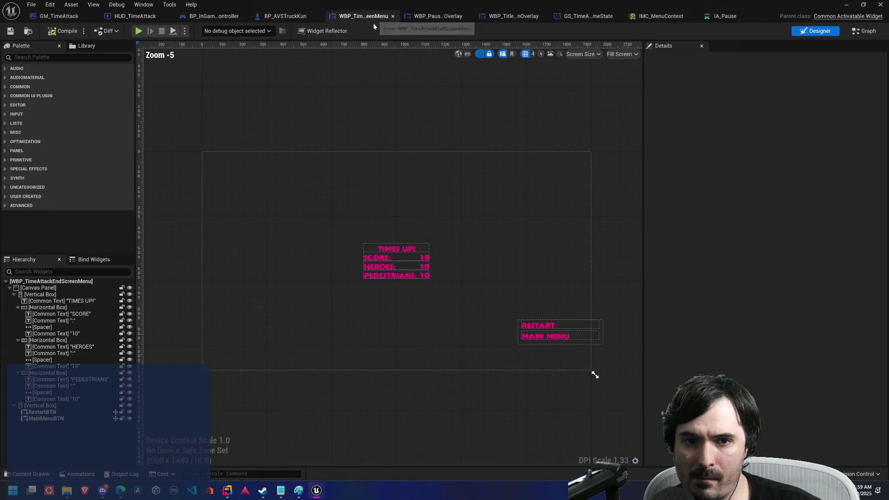
left_click(868, 31)
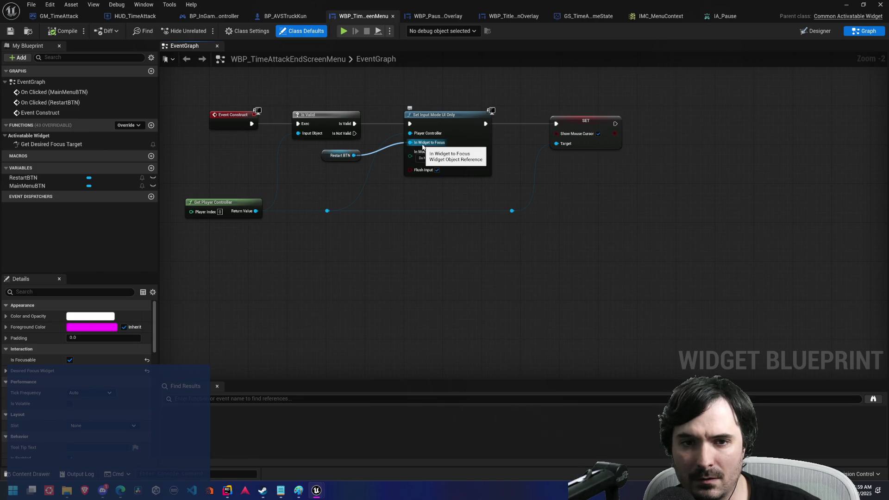
left_click(444, 115)
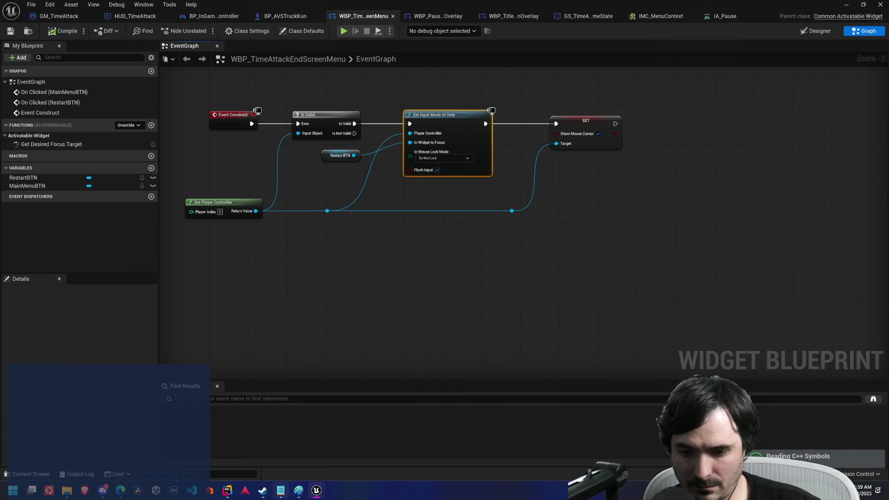
mouse_move(227, 490)
left_click(240, 435)
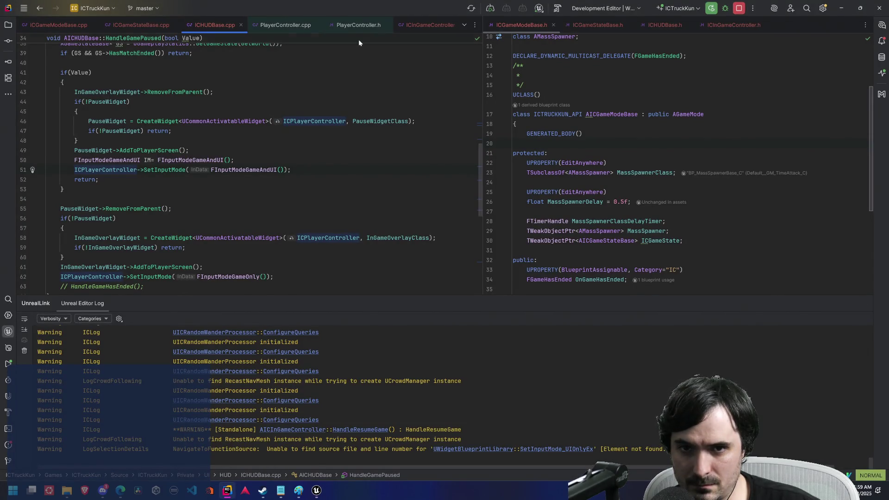
Step: Add ICPlayerController->SetInputMode as new line 52, then return to the end-screen widget graph
scroll(353, 29, "down", 1)
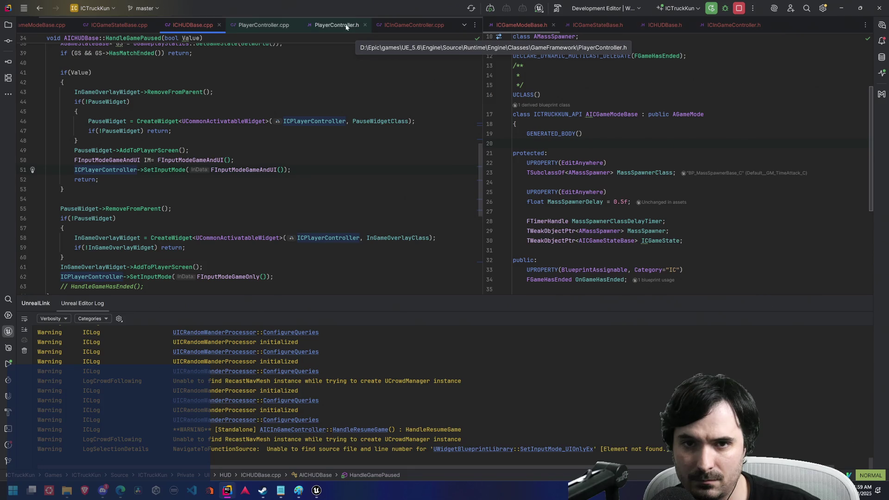
left_click(312, 173)
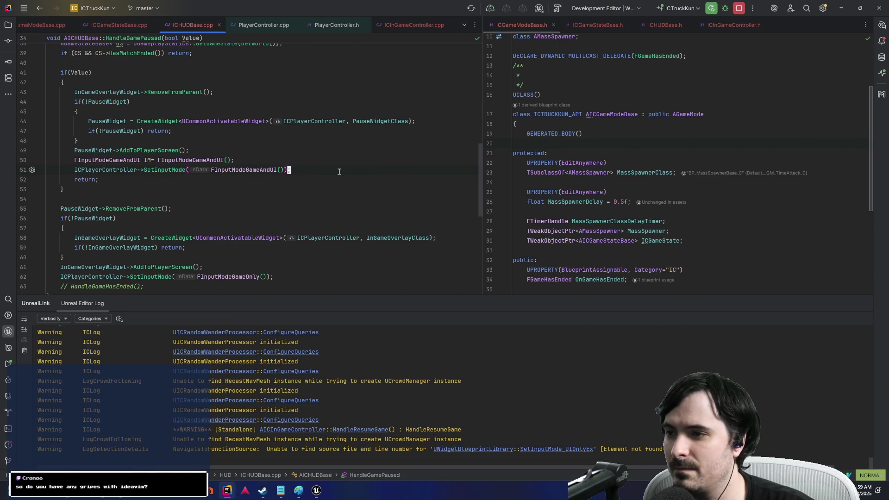
key("o")
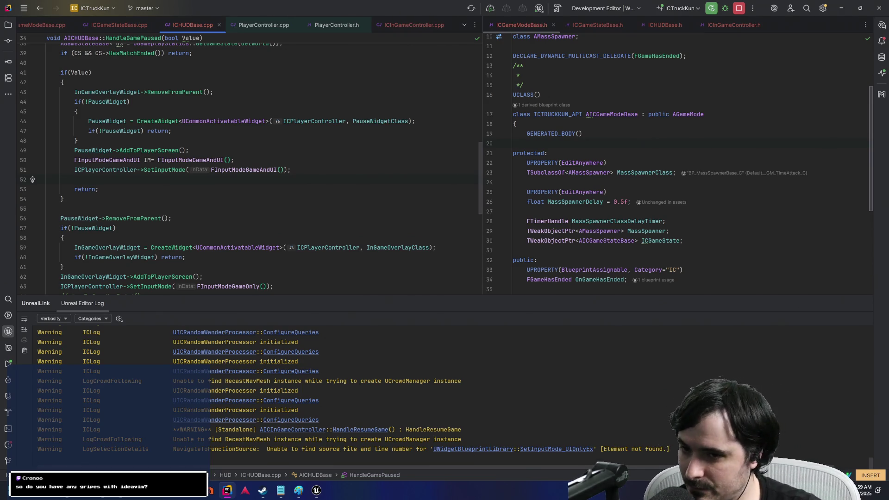
type("ICPlayerController->Set")
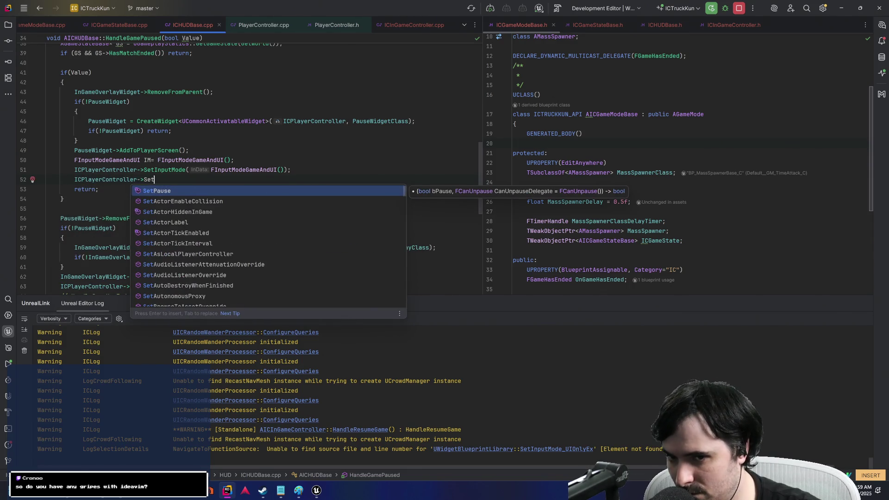
type("InputMo")
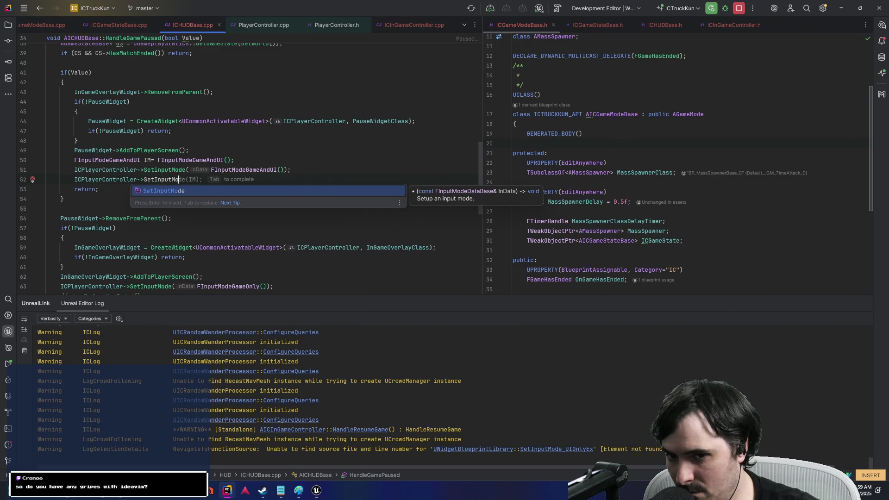
type("de")
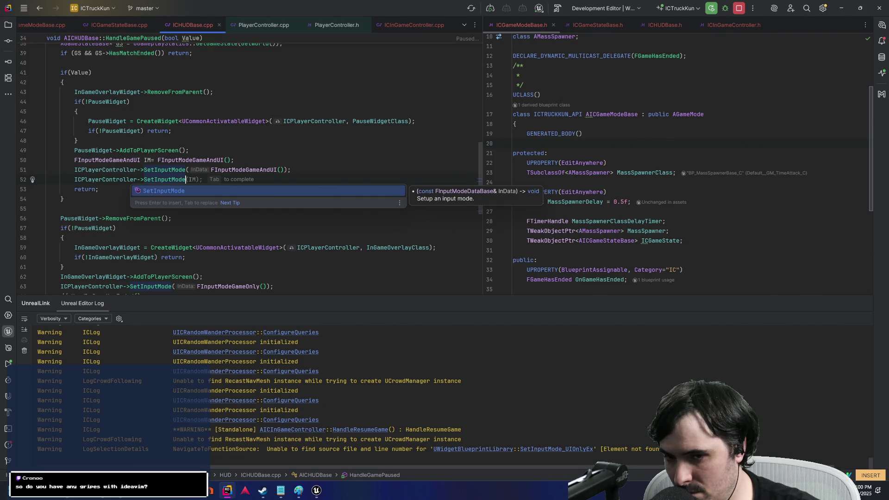
key("Escape")
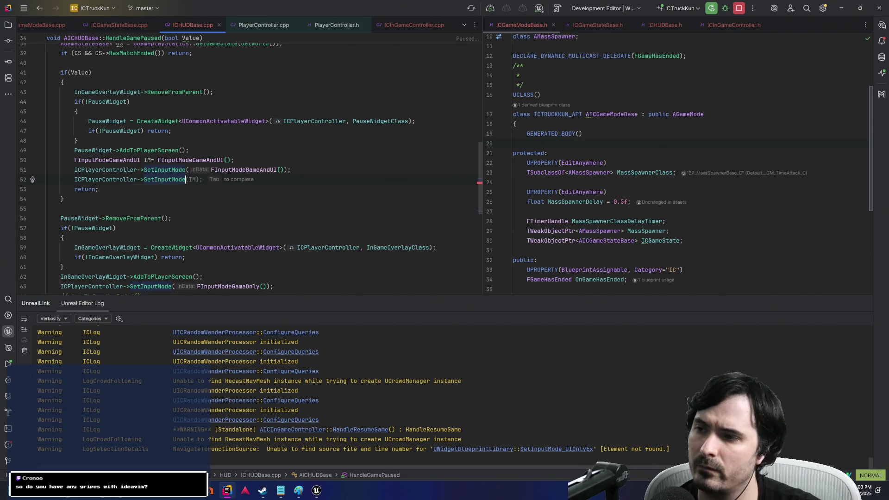
key("alt+Tab")
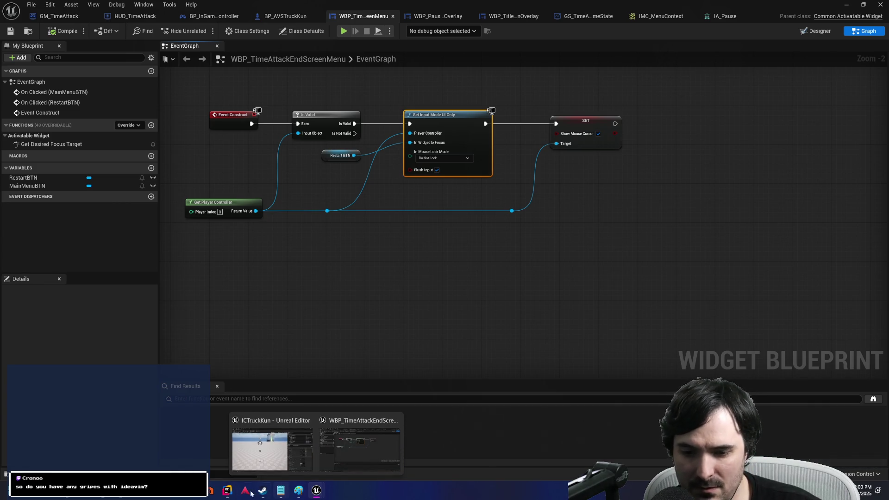
Step: Look through the input mode structs in the engine's PlayerController.h header
left_click(227, 491)
left_click(344, 25)
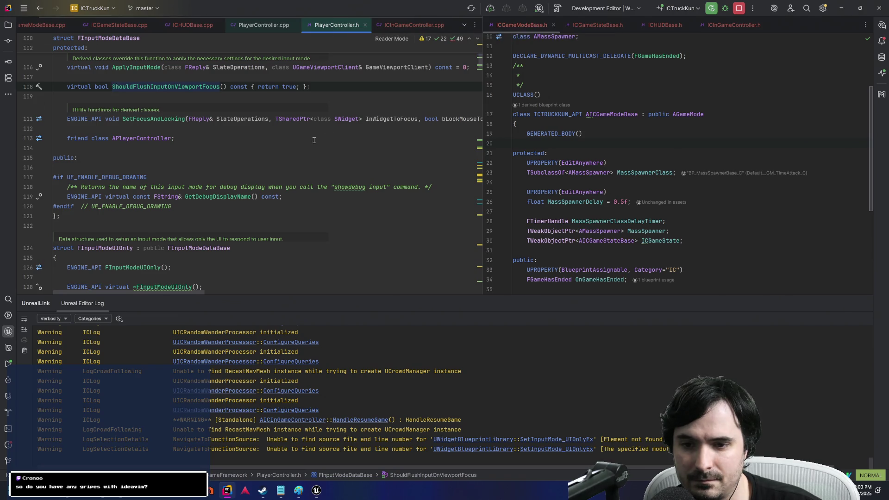
scroll(314, 140, "down", 4)
scroll(314, 139, "up", 10)
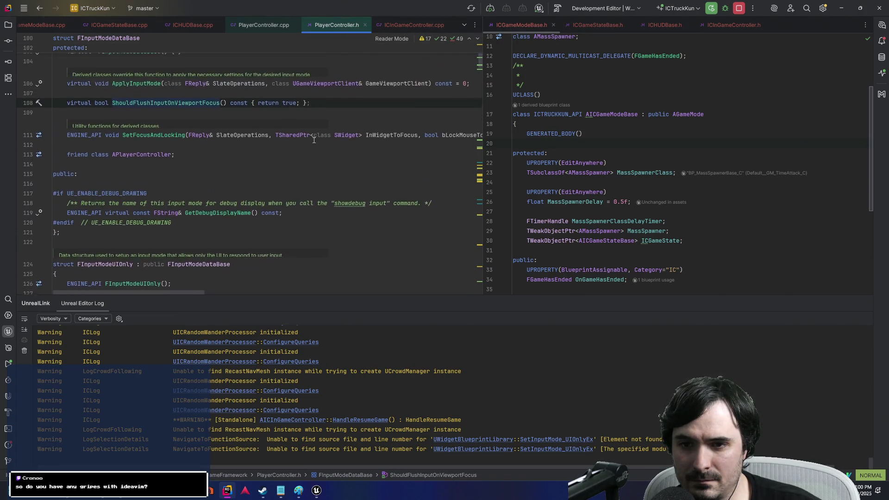
scroll(314, 142, "up", 8)
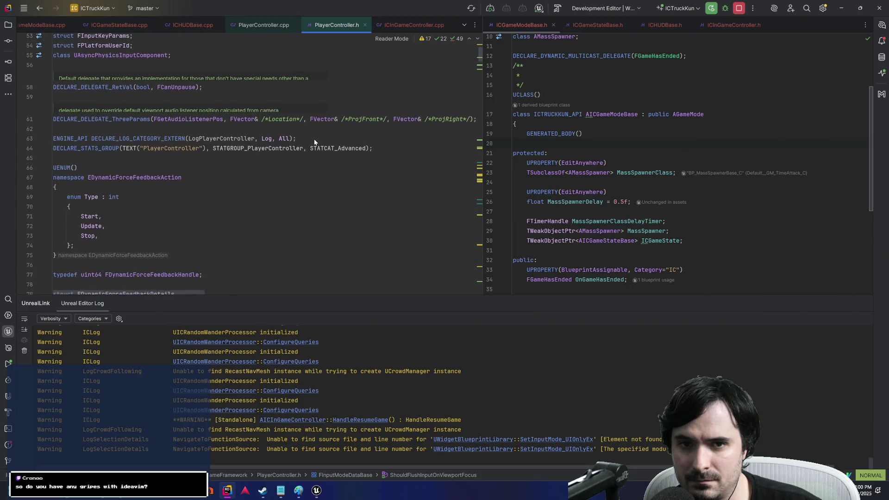
left_click(310, 178)
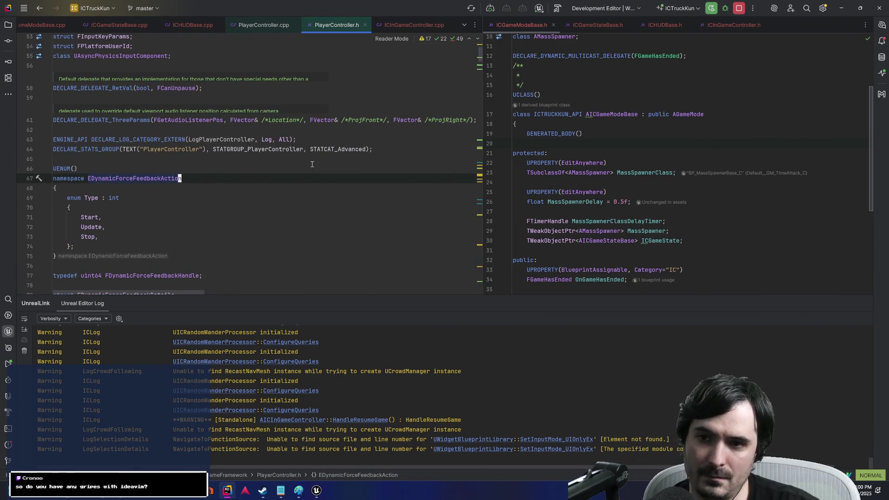
Step: Check the end-screen widget graph in Unreal, then move on to the Google results
key("alt+Tab")
left_click(311, 163)
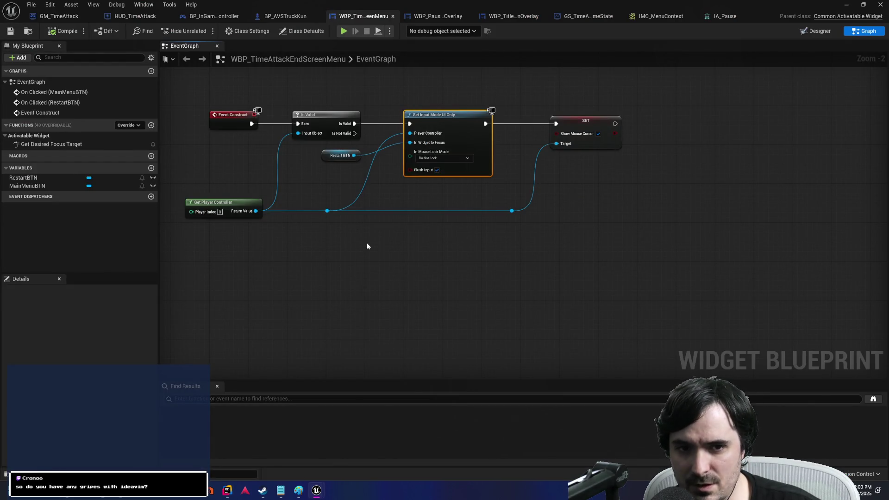
key("alt+Tab")
key("alt+Tab")
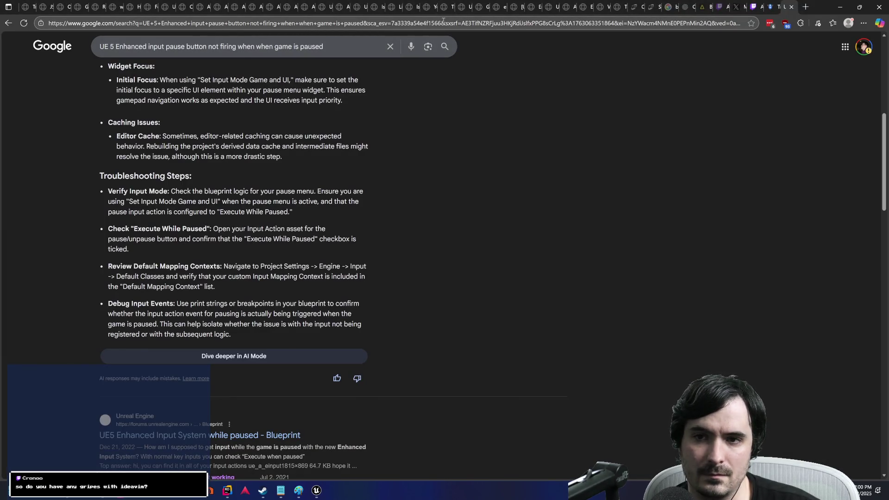
Step: Ask ChatGPT 'How do I use `SetInputModeUIOnly` in C++?' and read the example
left_click(682, 8)
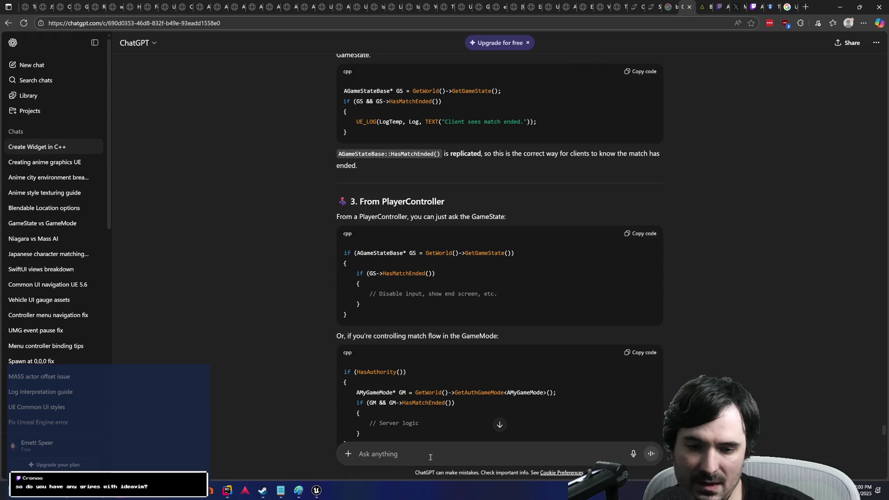
type("How do I set")
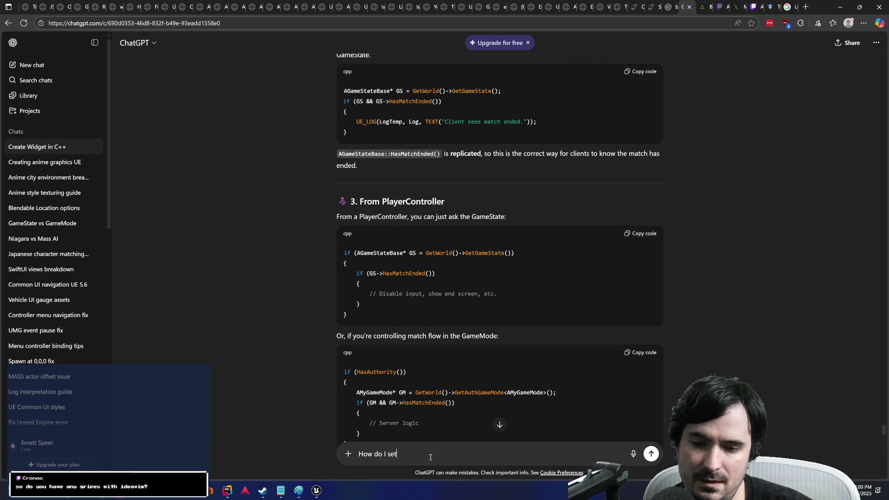
key("BackSpace")
key("BackSpace")
key("BackSpace")
type("use")
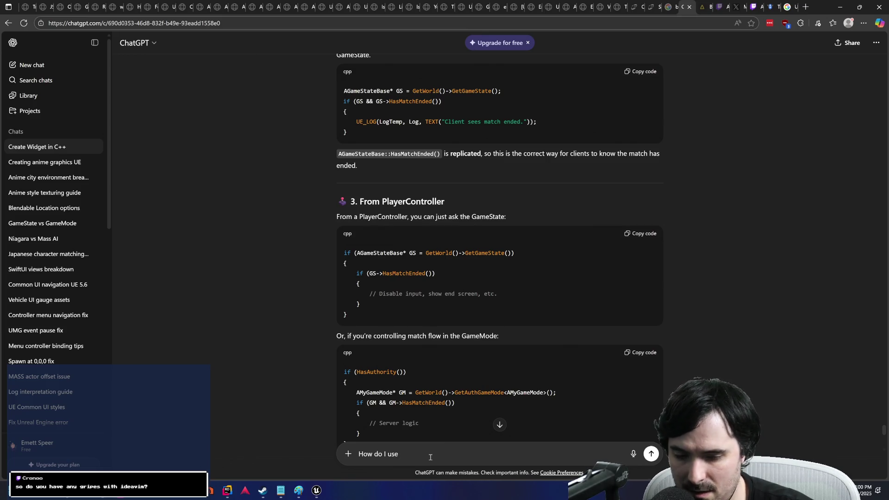
type(" `SetInput")
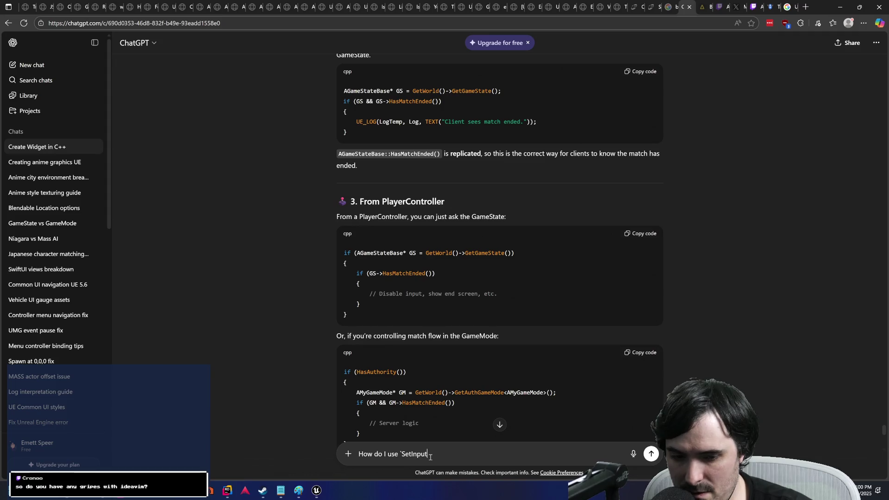
type("ModeUIOnly")
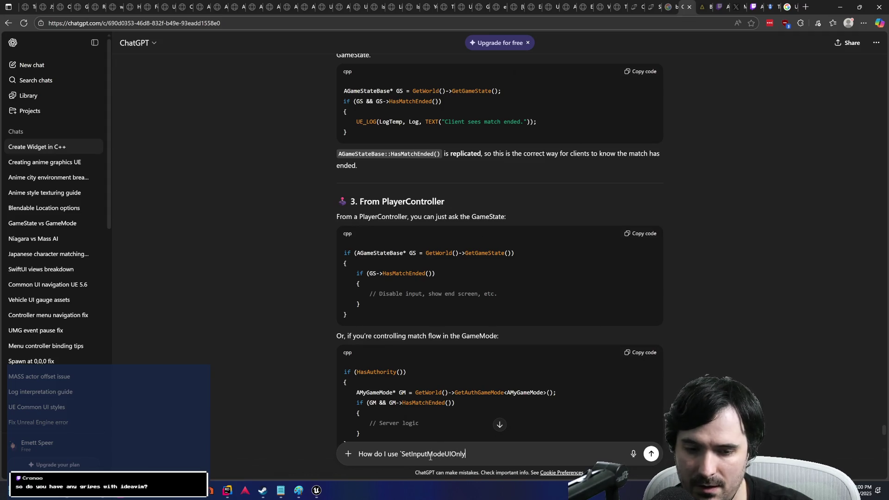
type("` in C++?")
key("Return")
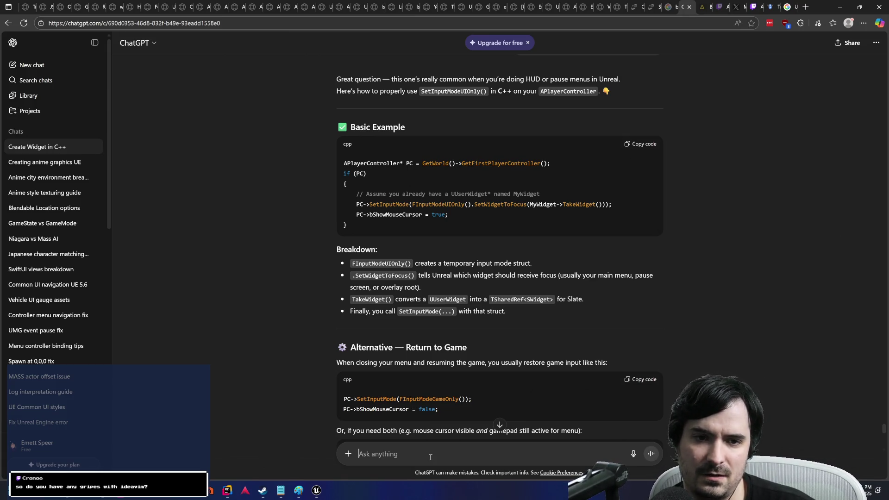
key("alt+Tab")
key("alt+Tab")
key("alt+Tab")
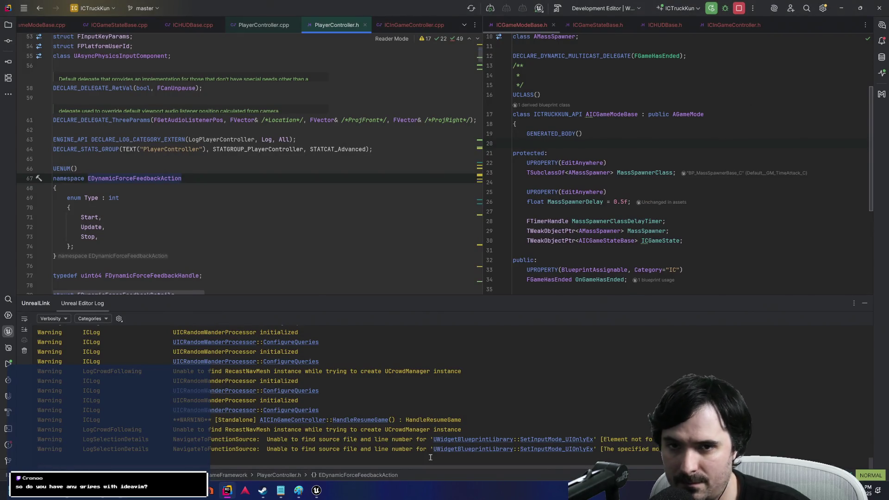
Step: Remove the duplicate SetInputMode line and append .SetWidgetToFocus(PauseWidget->TakeWidget()) to line 50
key("ctrl+o")
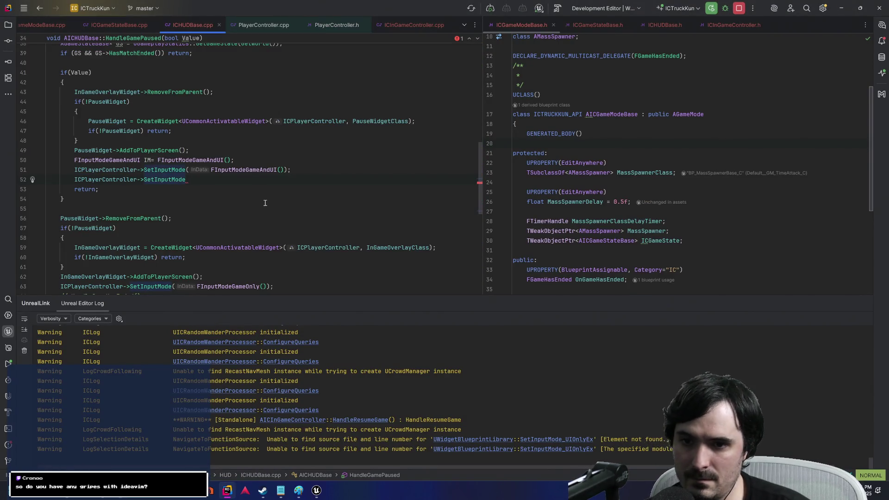
key("d")
key("d")
key("k")
key("k")
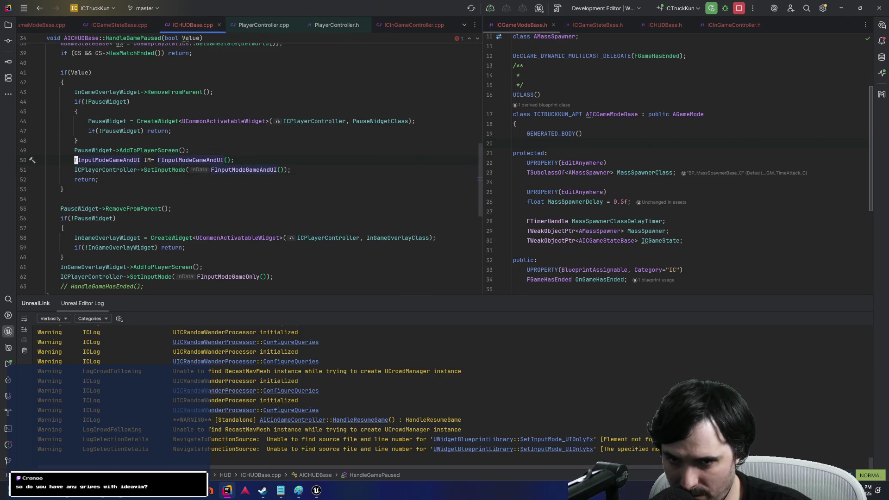
key("Escape")
type("SetWidg")
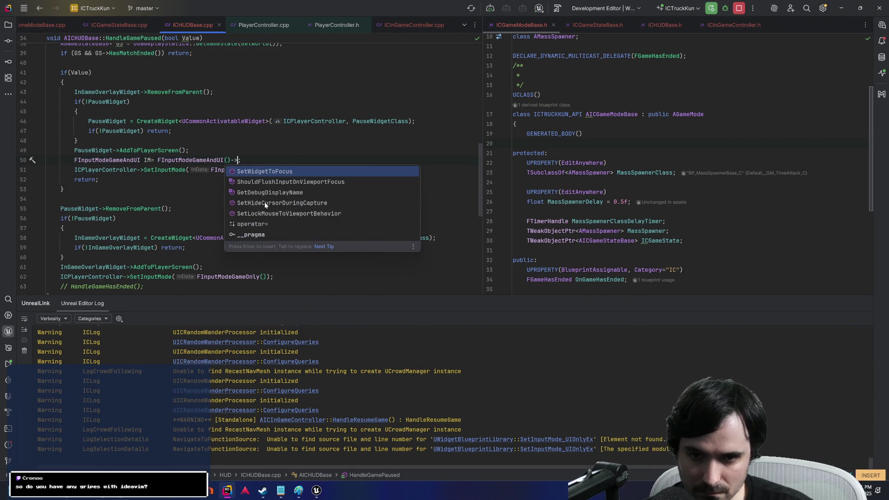
key("Return")
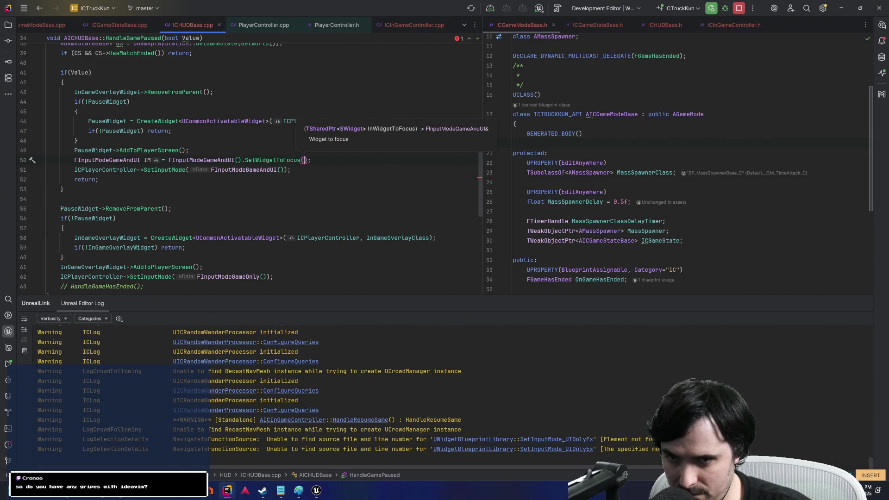
type("PauseWidget->")
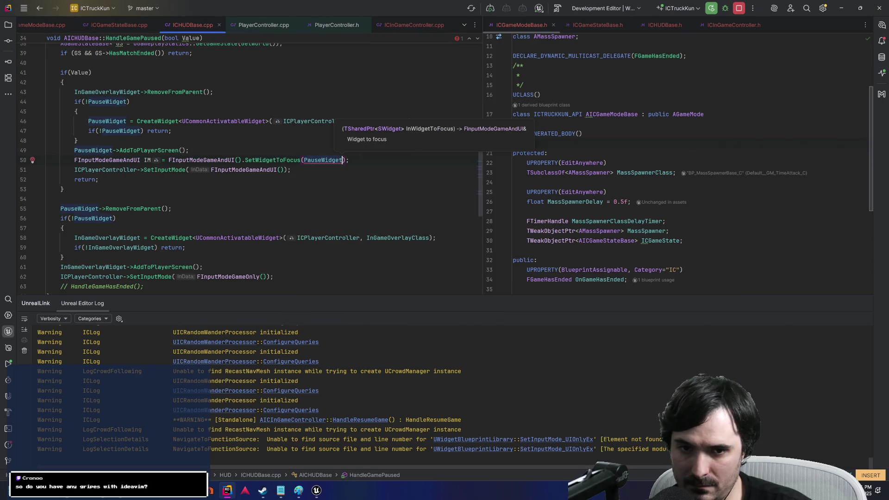
type("Take")
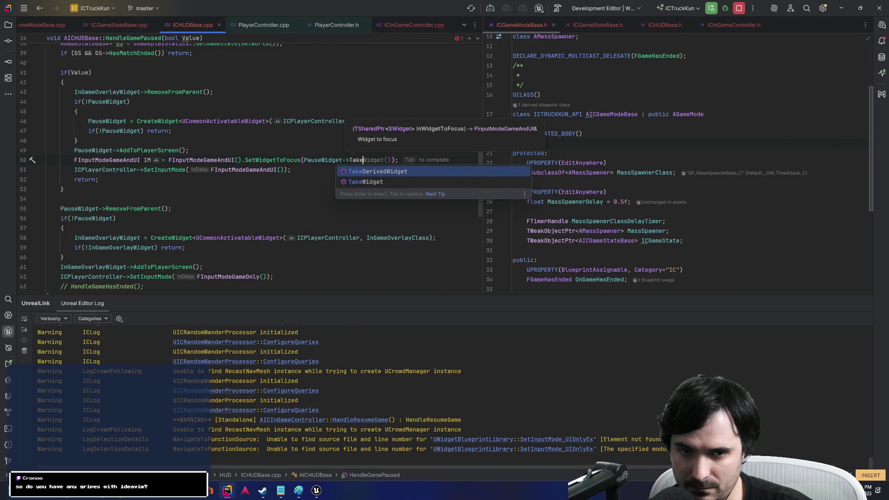
key("Down")
key("Return")
Step: Save ICHUDBase.cpp and open the TakeWidget definition in Widget.cpp
key("Escape")
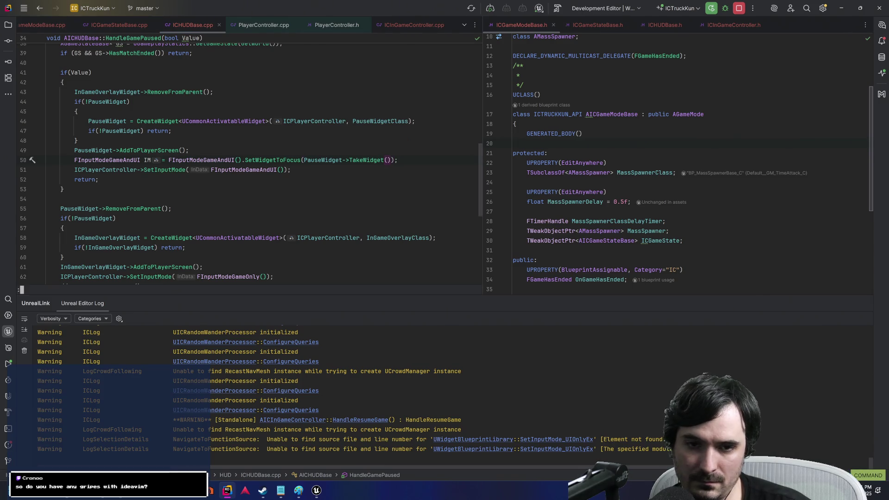
key("ctrl+s")
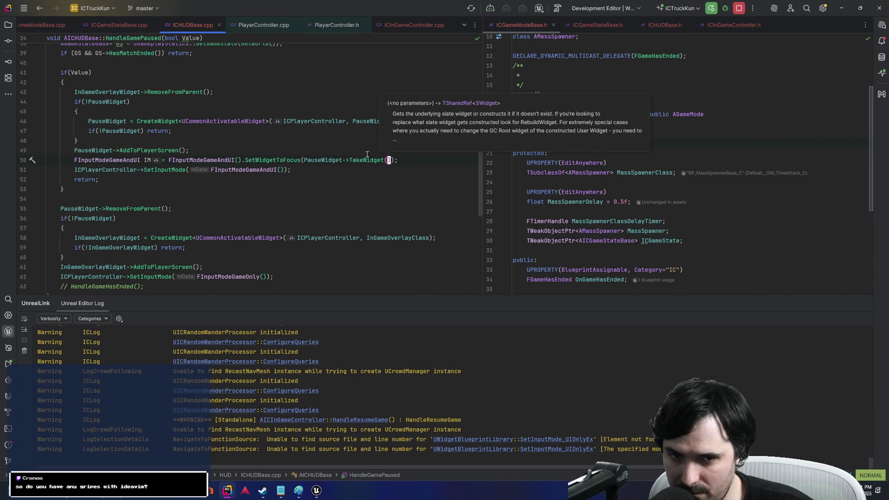
left_click(365, 163)
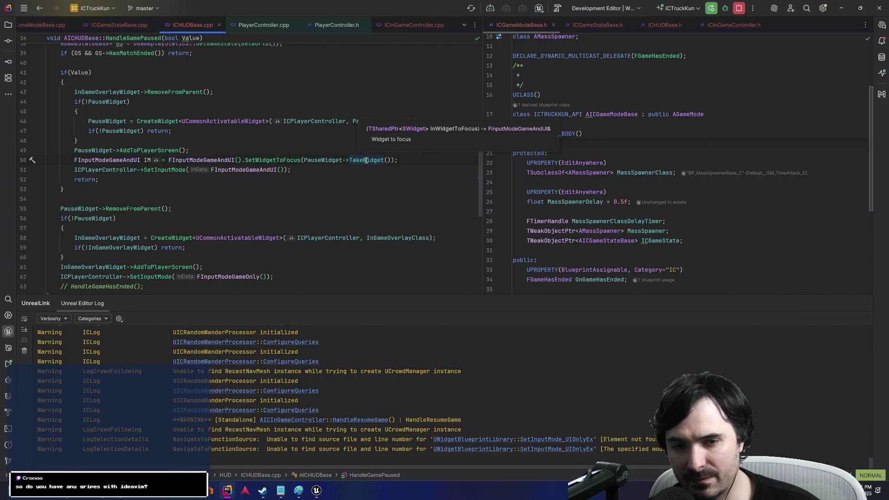
left_click(360, 160, "ctrl")
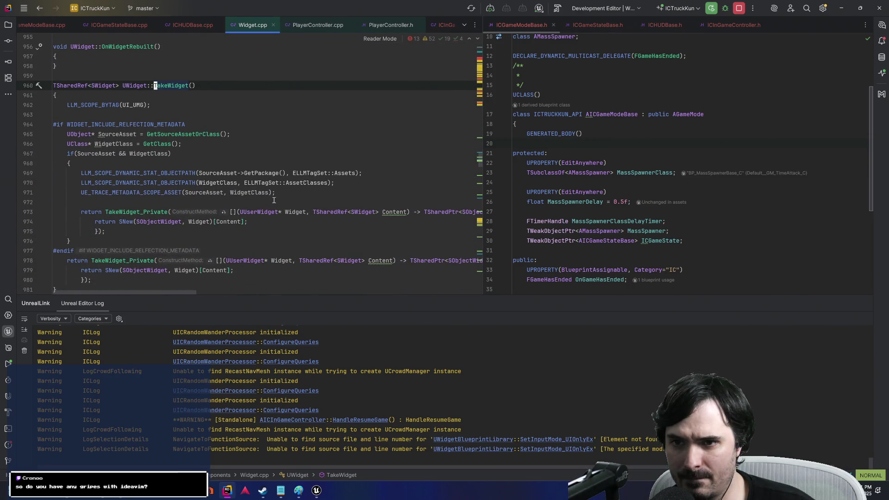
Step: Close Widget.cpp, recheck the ChatGPT TakeWidget example, and return to Rider
scroll(272, 201, "down", 3)
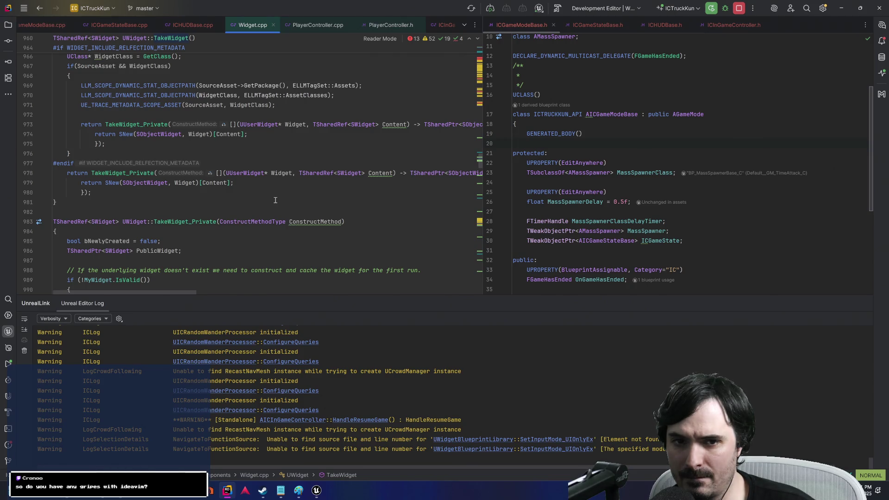
middle_click(247, 25)
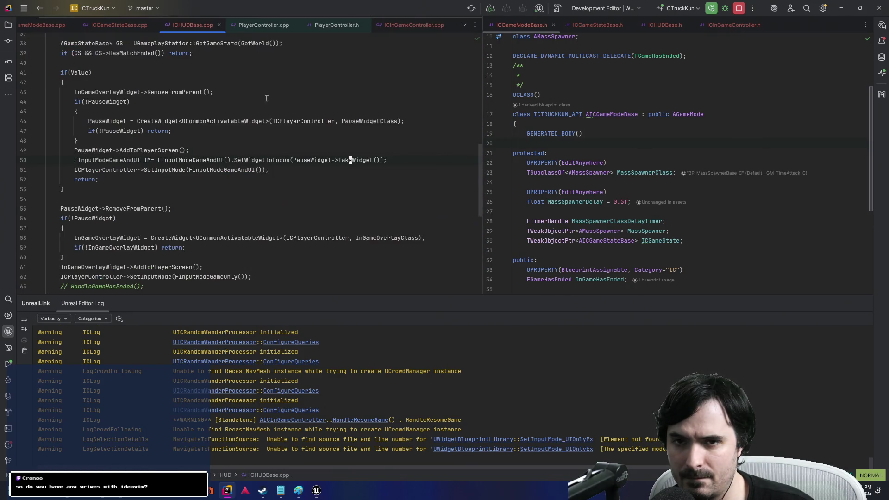
key("alt+Tab")
left_click(353, 155)
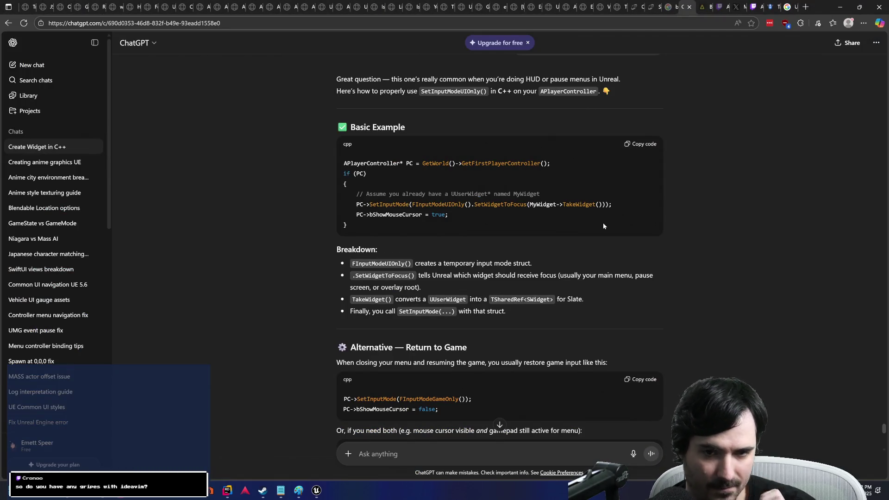
key("alt+Tab")
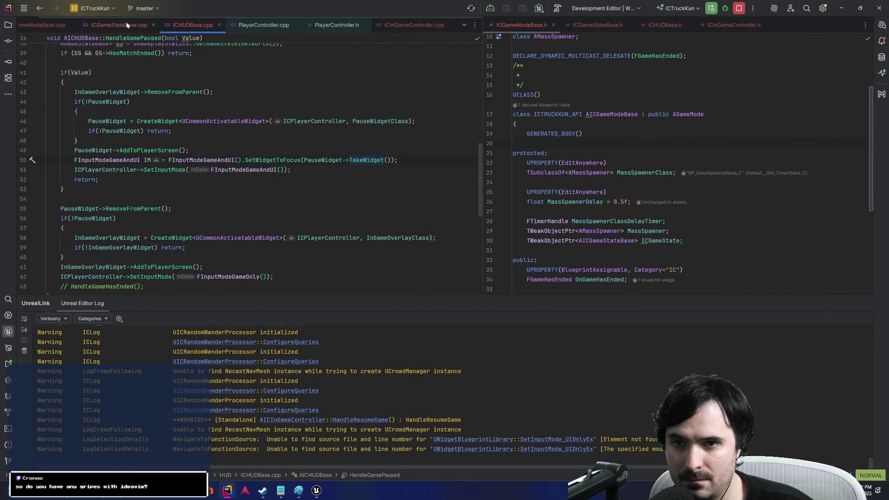
left_click(126, 23)
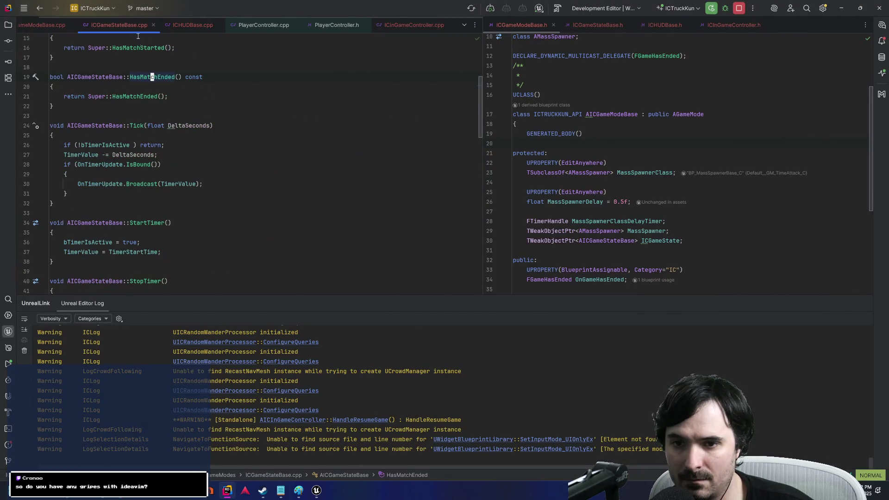
Step: Move SetWidgetToFocus onto its own line as IM.SetWidgetToFocus and terminate the IM declaration
left_click(172, 24)
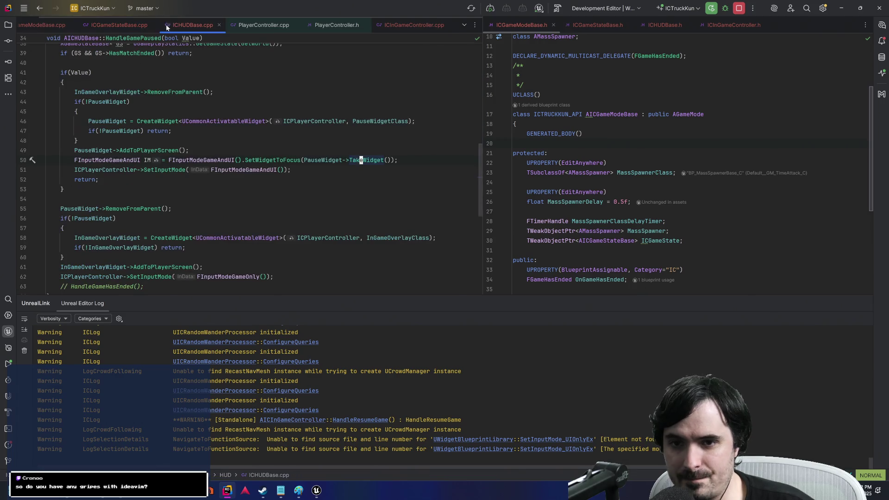
left_click(326, 168)
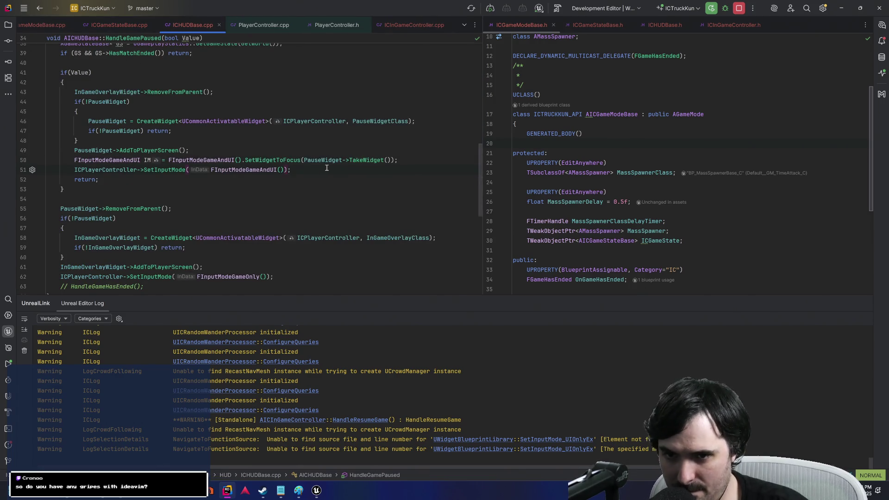
left_click(260, 160)
key("i")
key("BackSpace")
key("Return")
type("IM.")
key("Escape")
key("k")
key("shift+a")
type(";")
Step: Replace SetInputMode's temporary struct argument with IM and save the file
key("Escape")
key("j")
key("j")
key("shift+f")
key("parenleft")
key("w")
key("d")
key("percent")
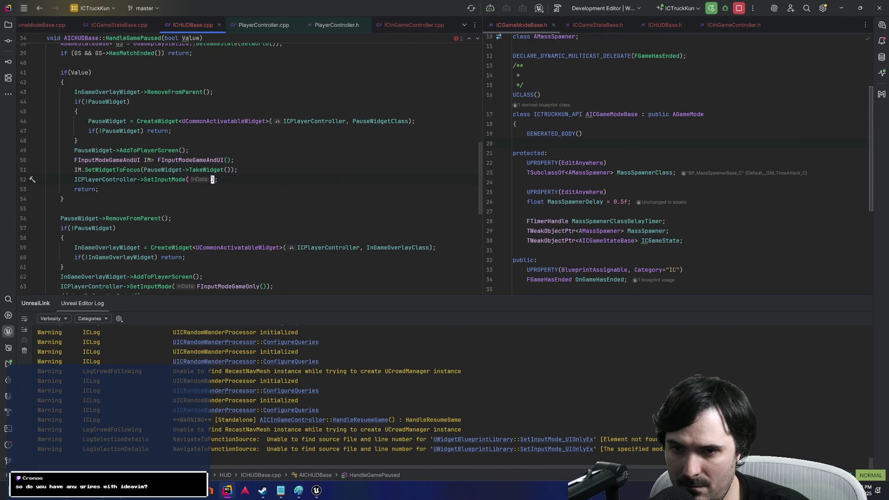
type("iIM")
key("Escape")
key("ctrl+s")
scroll(251, 160, "up", 3)
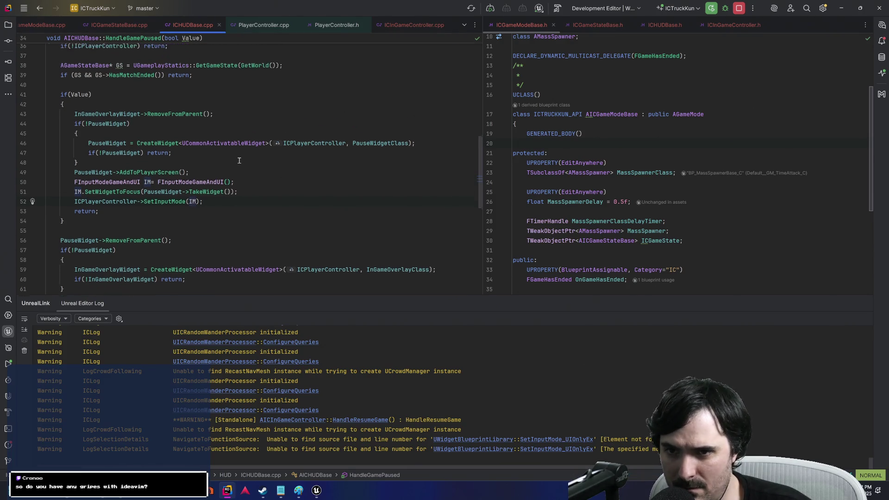
Step: Review the IM declaration and the resume branch in HandleGamePaused
scroll(239, 160, "down", 2)
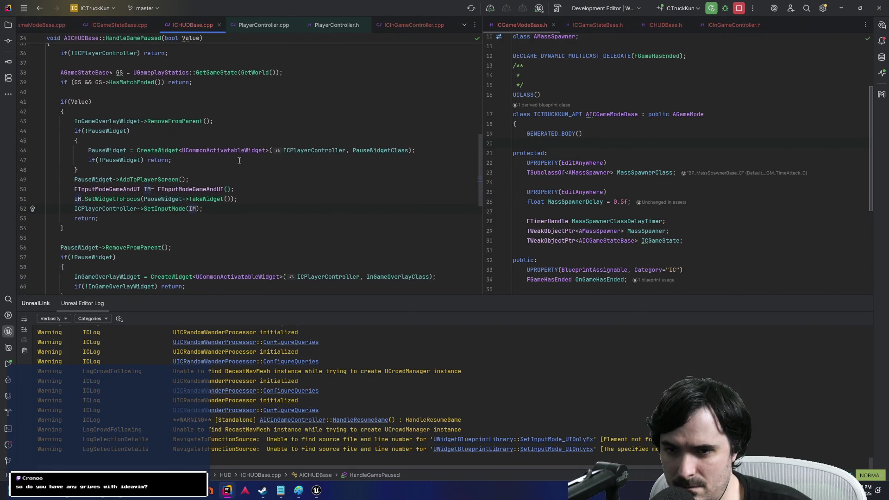
left_click(208, 189)
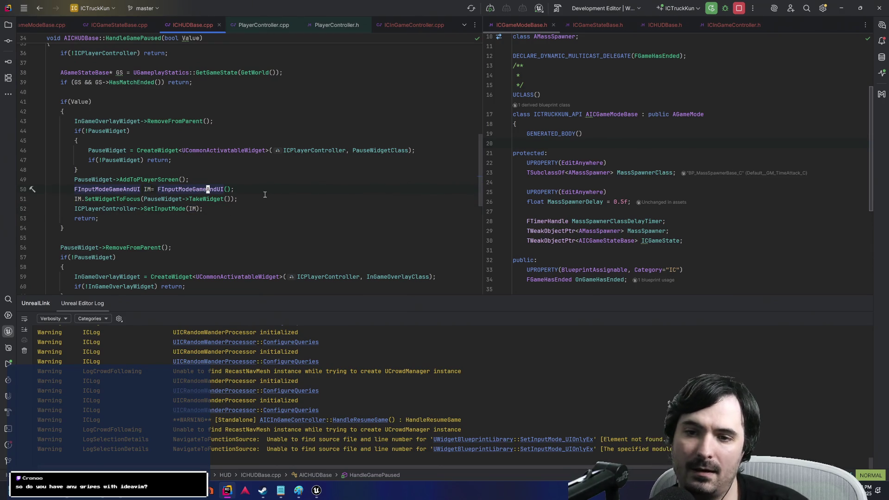
scroll(359, 155, "down", 6)
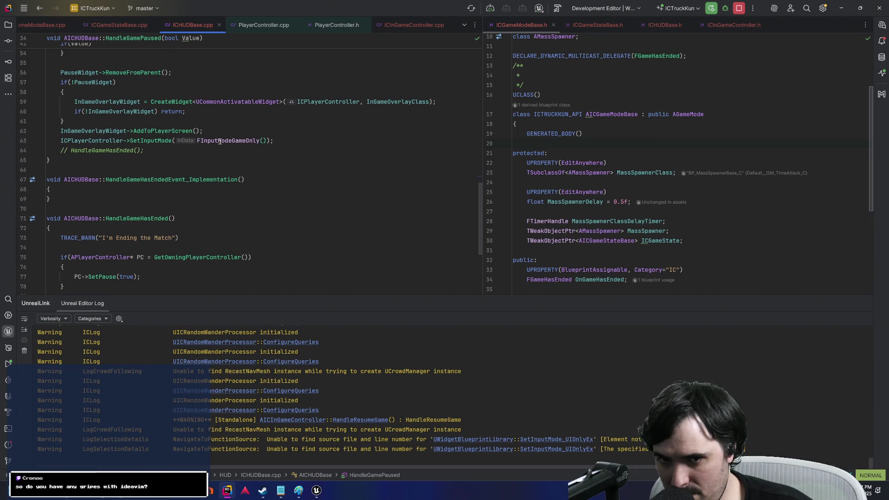
left_click(221, 125)
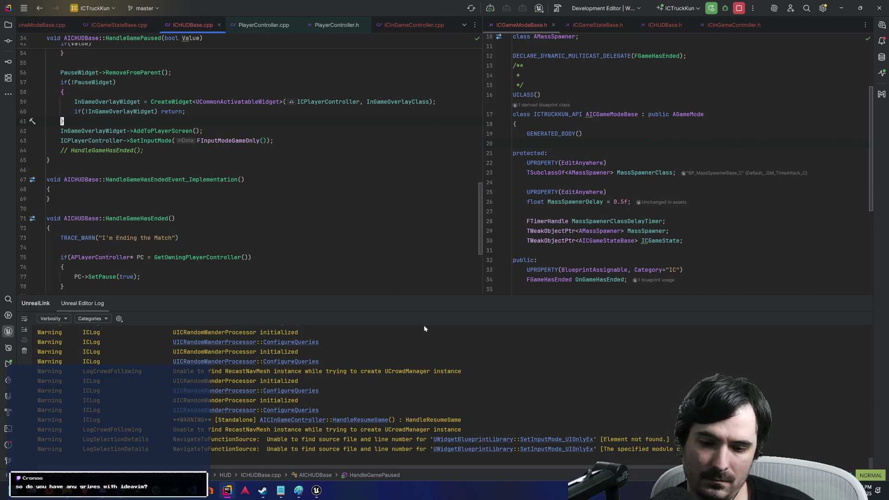
Step: Close the running Unreal Editor window
mouse_move(316, 491)
left_click(291, 454)
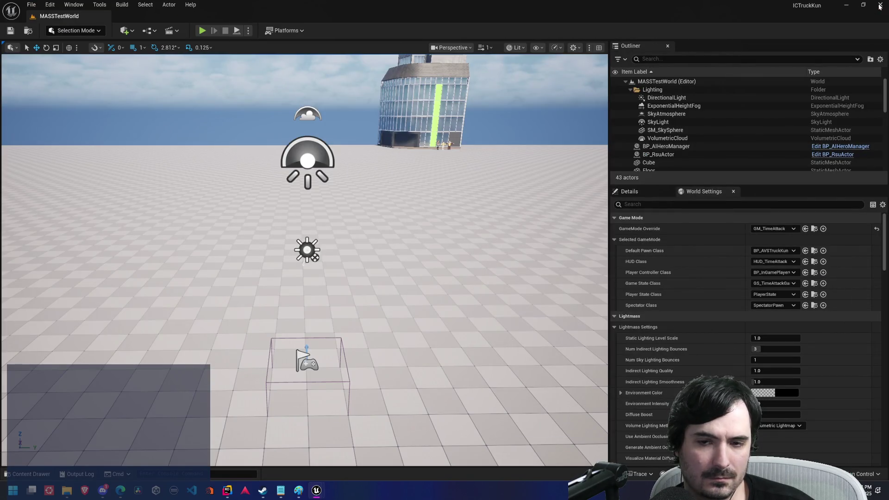
left_click(880, 6)
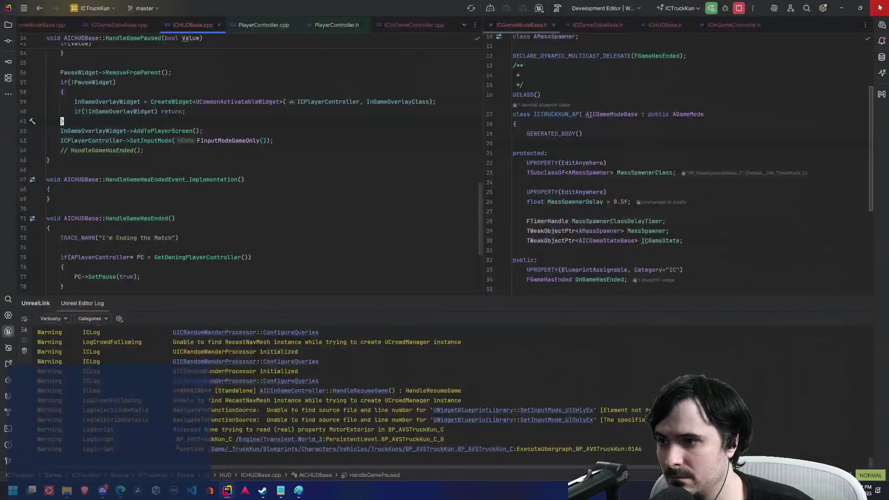
Step: Rebuild the game code until the build succeeds, then bring Unreal Editor forward
left_click(710, 10)
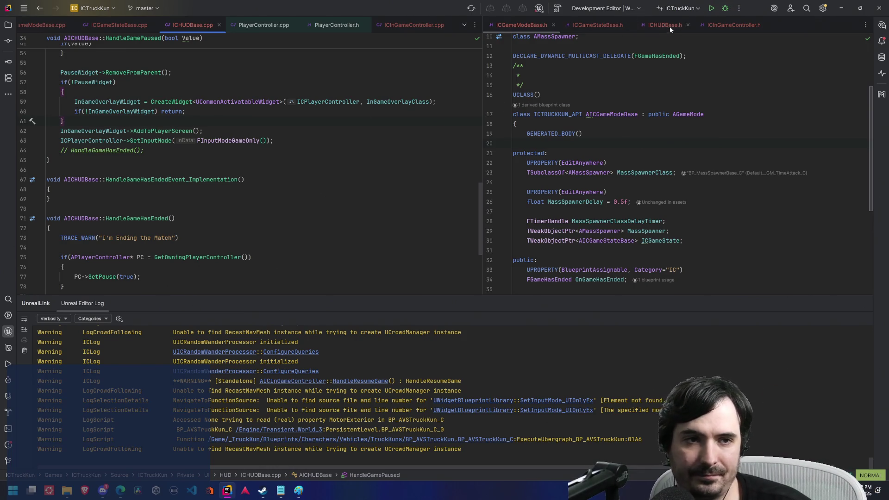
left_click(711, 8)
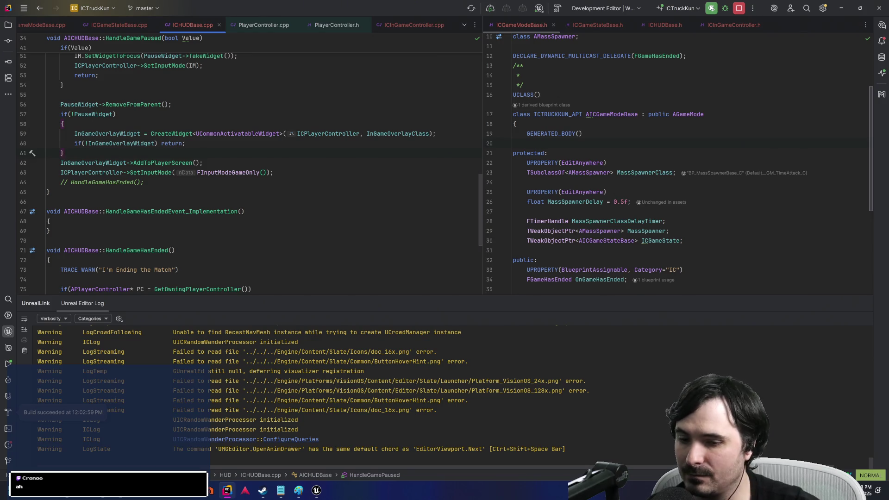
left_click(318, 489)
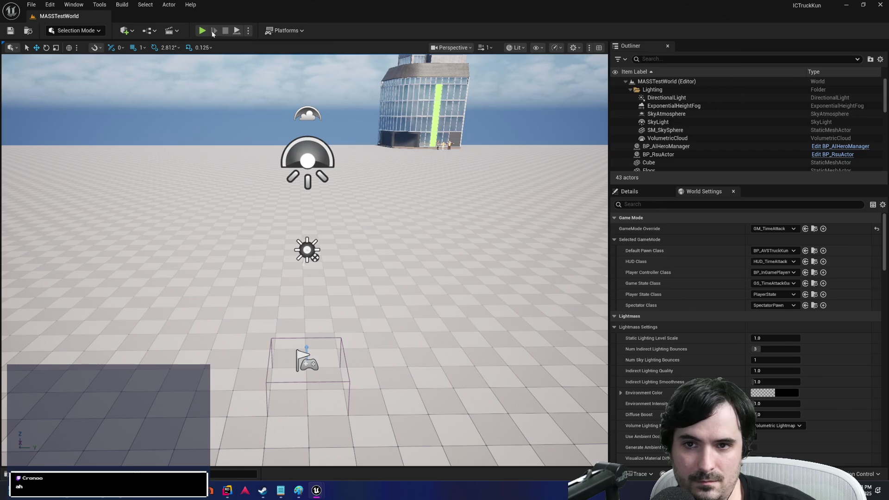
left_click(202, 30)
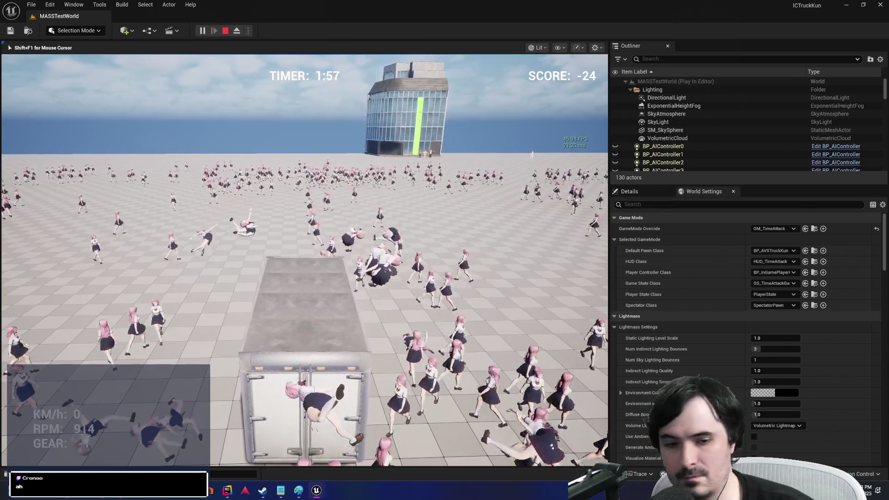
key("p")
key("p")
key("p")
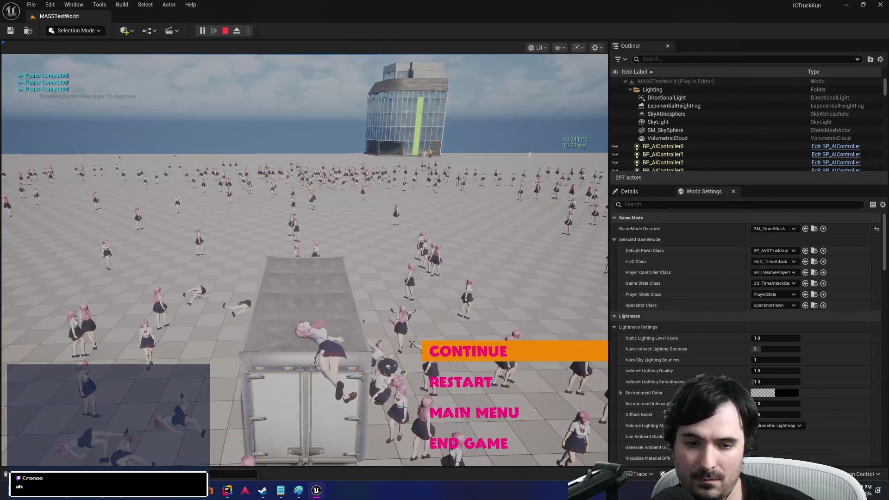
key("p")
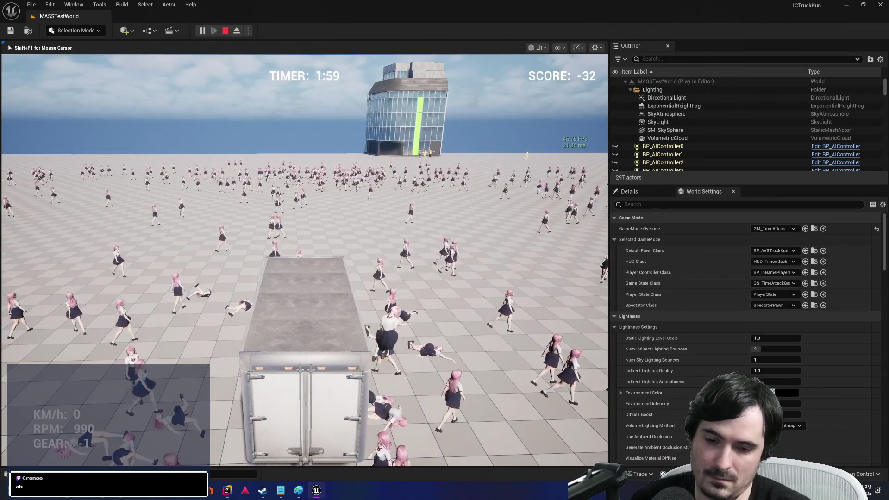
key("p")
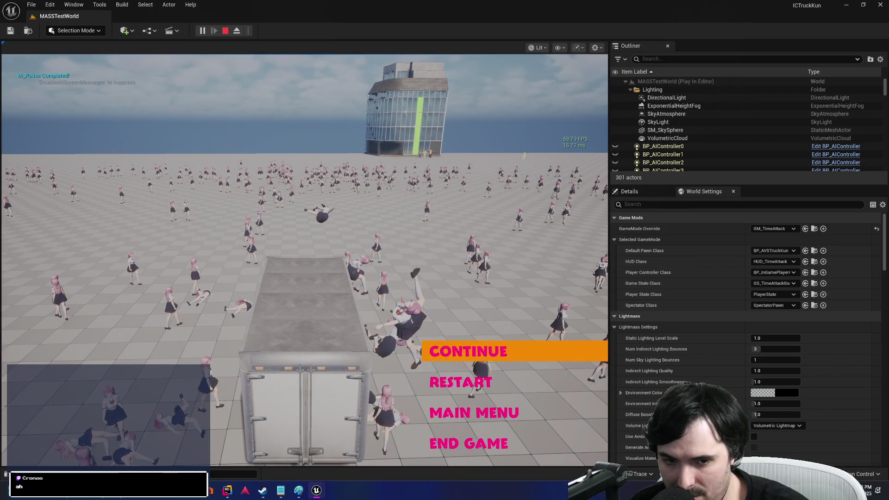
key("p")
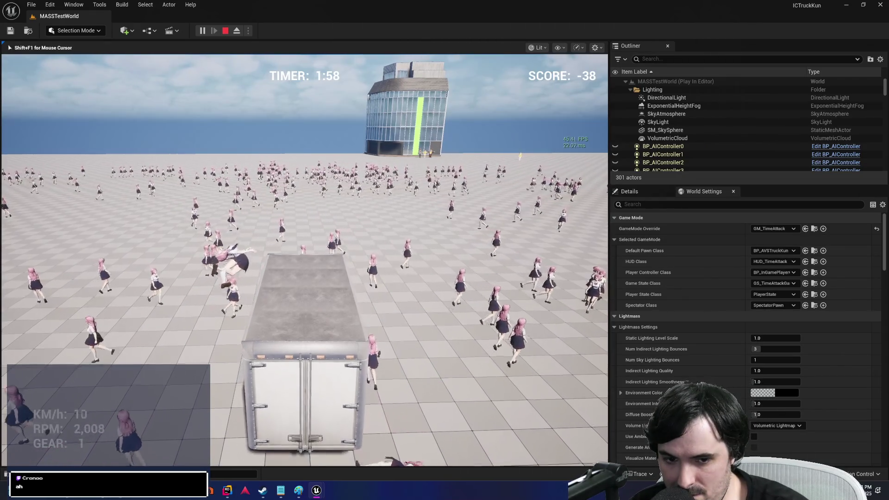
key("w")
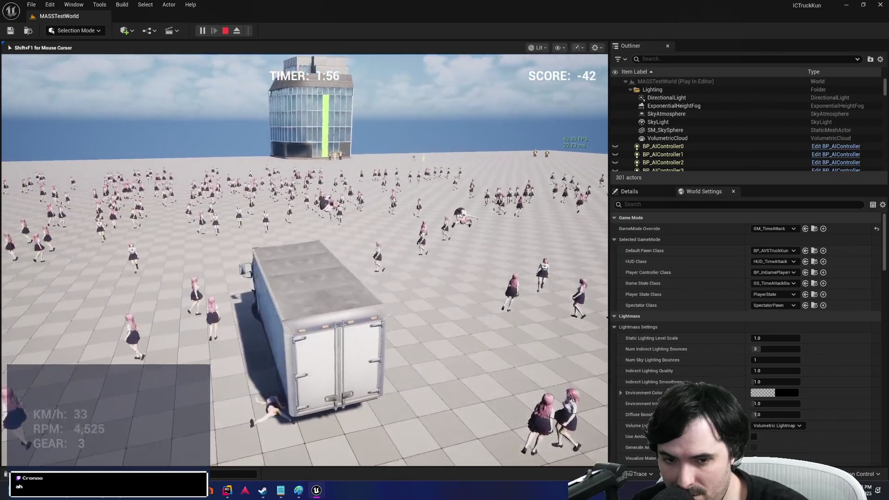
key("a")
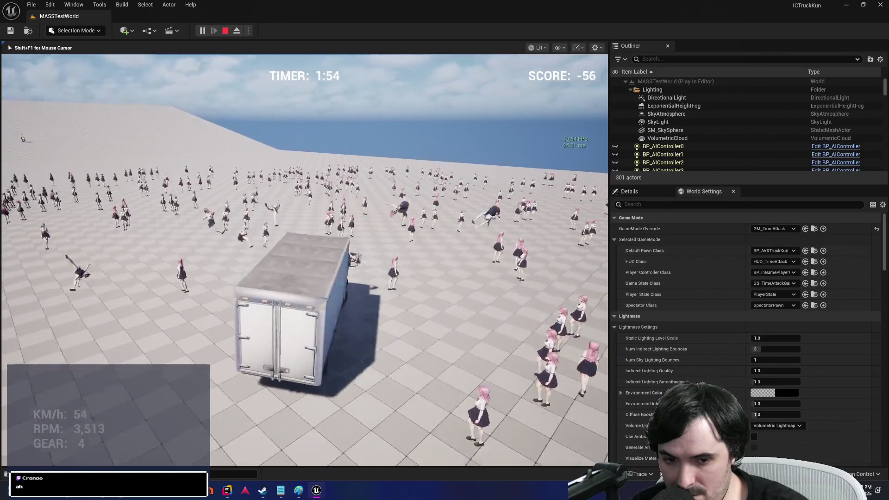
key("w")
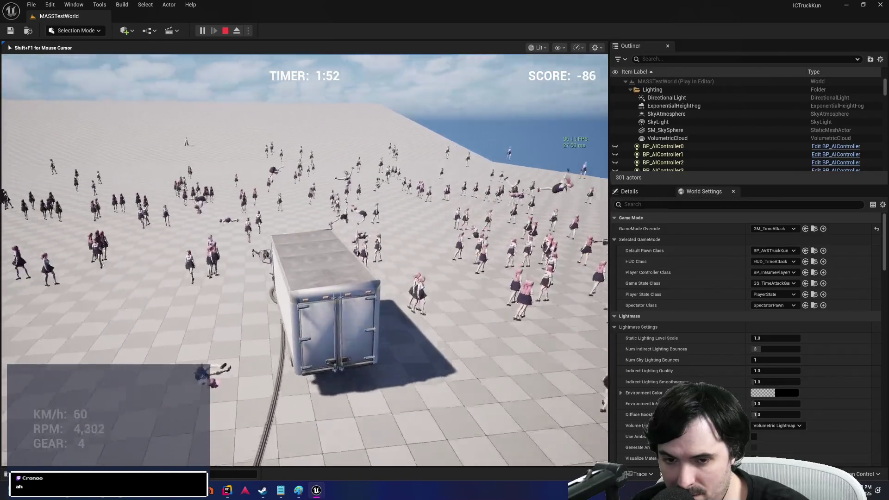
key("d")
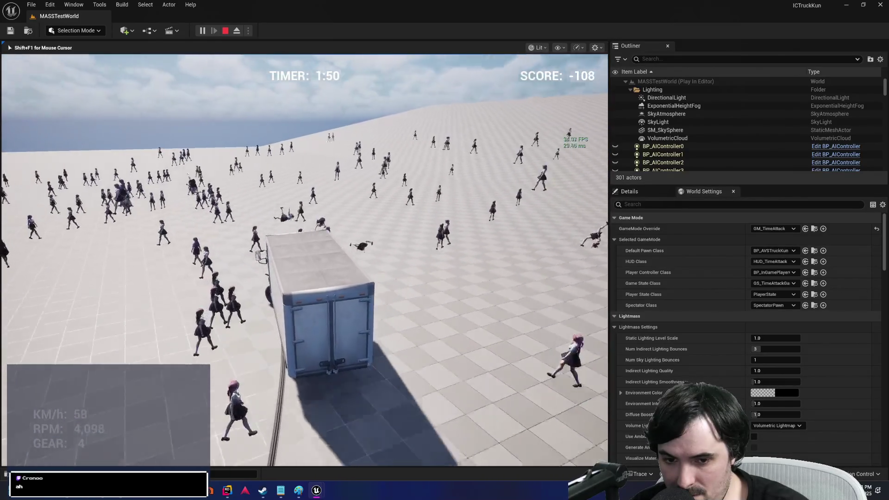
key("w")
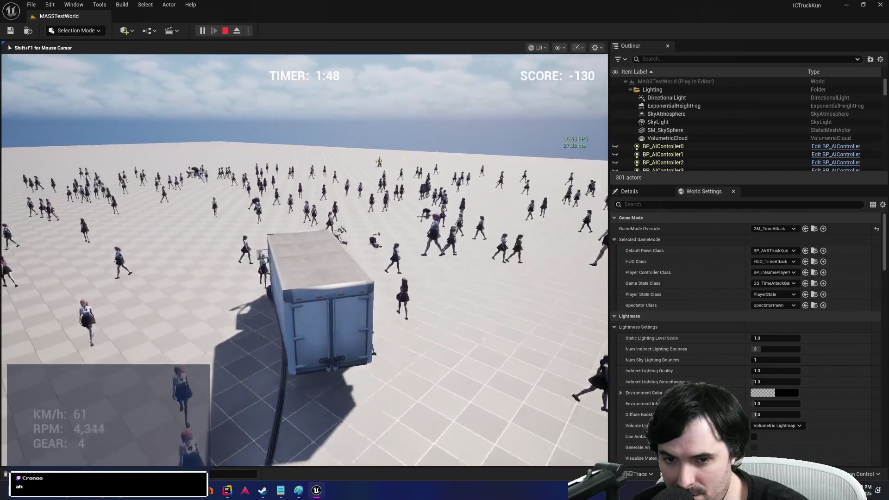
key("w")
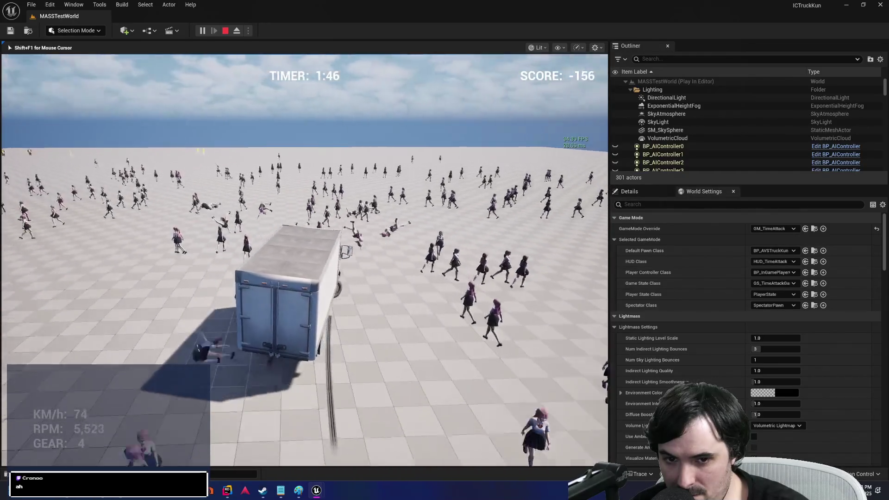
key("a")
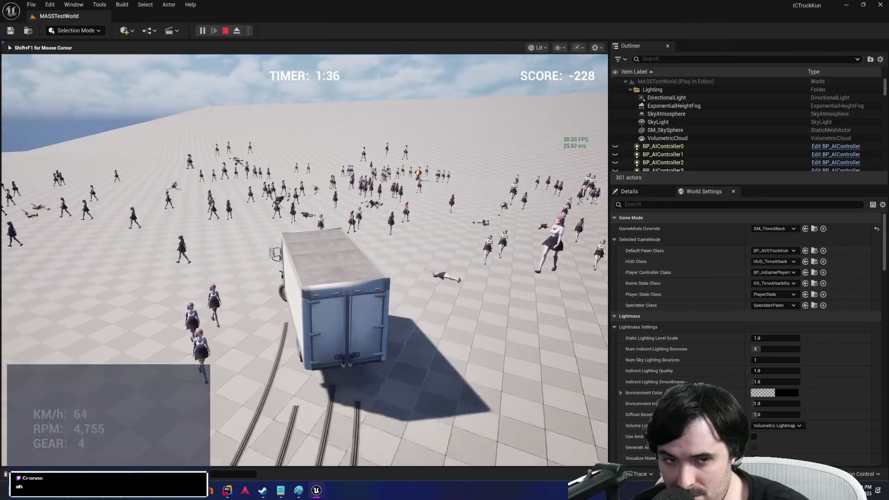
key("d")
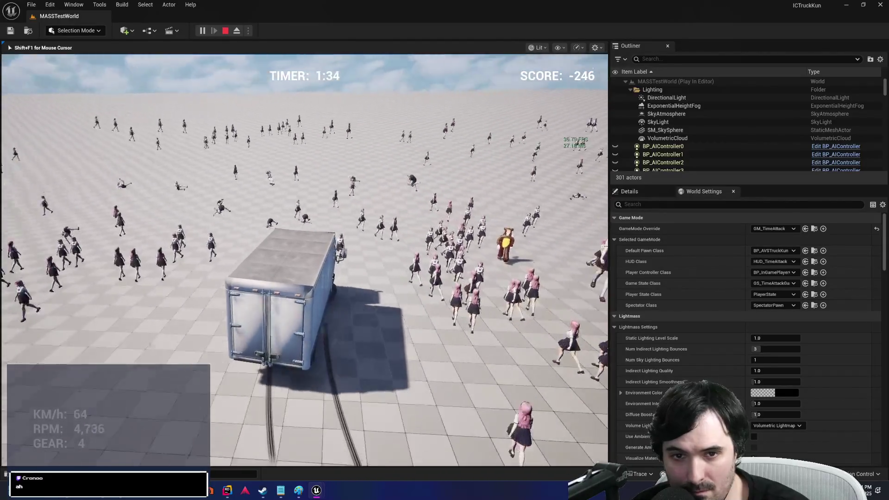
key("a")
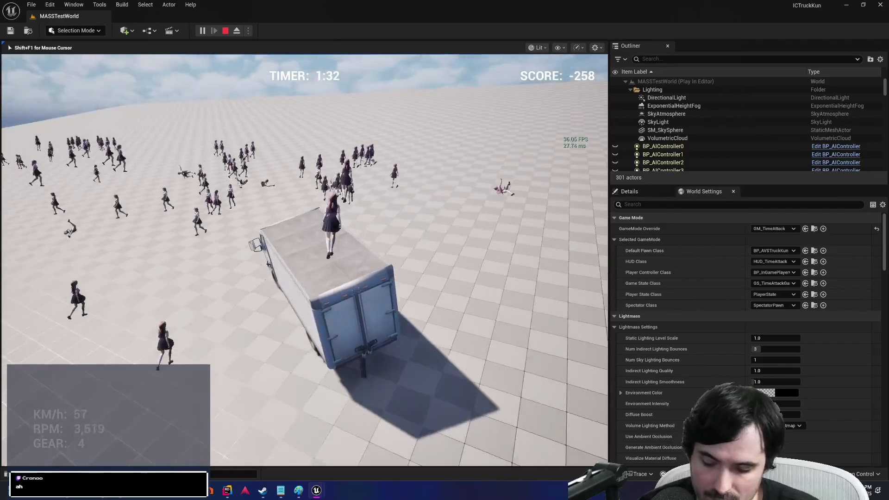
key("grave")
type("stat unitgra")
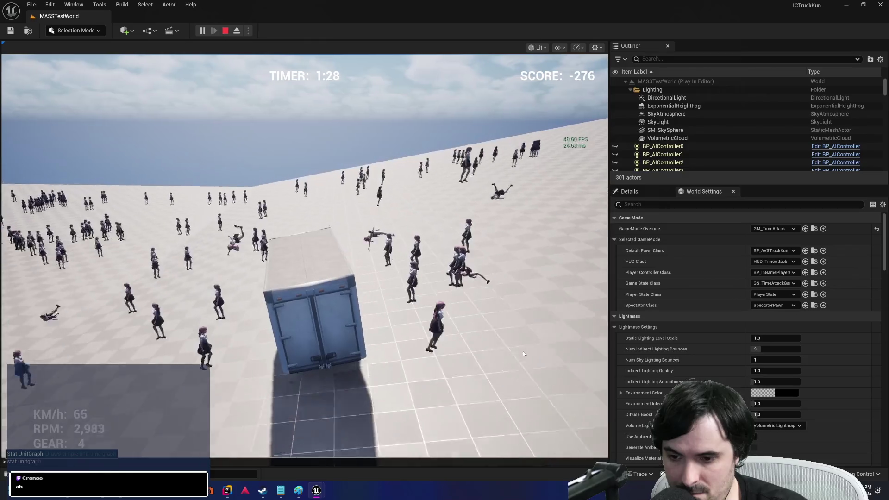
left_click(523, 352)
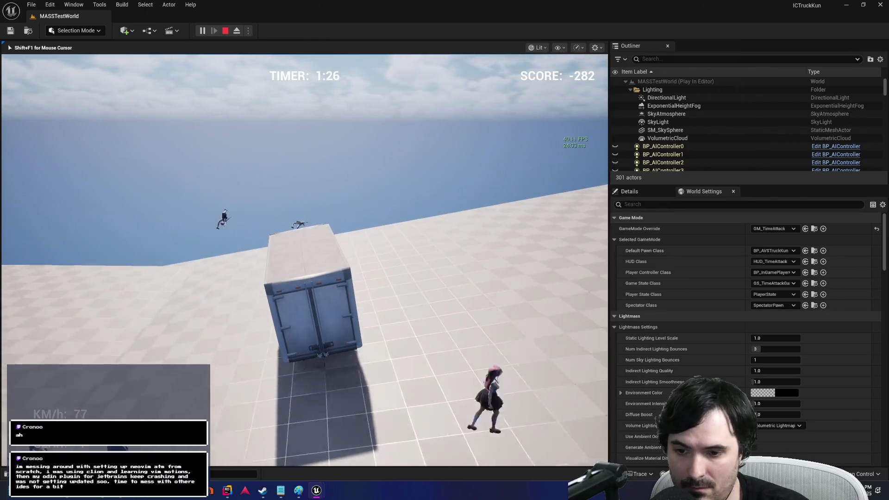
key("Escape")
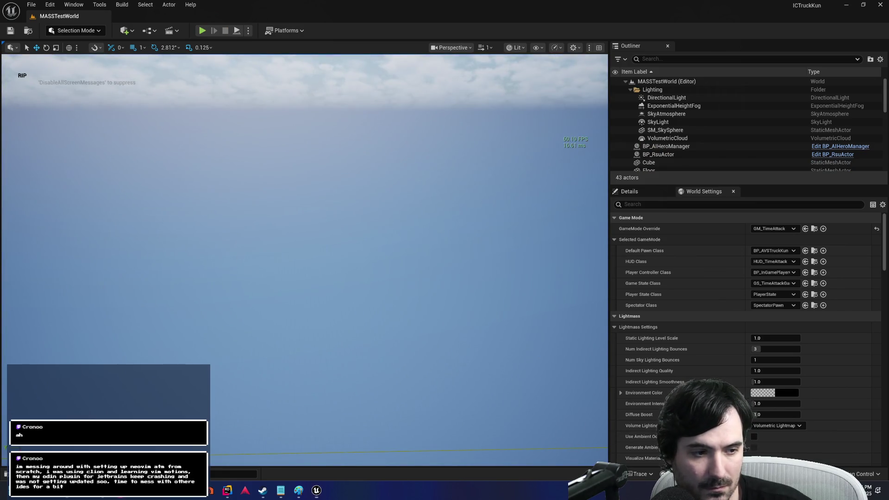
Step: Start a new Play session and run 'stat unitgraph' from the console
left_click(203, 31)
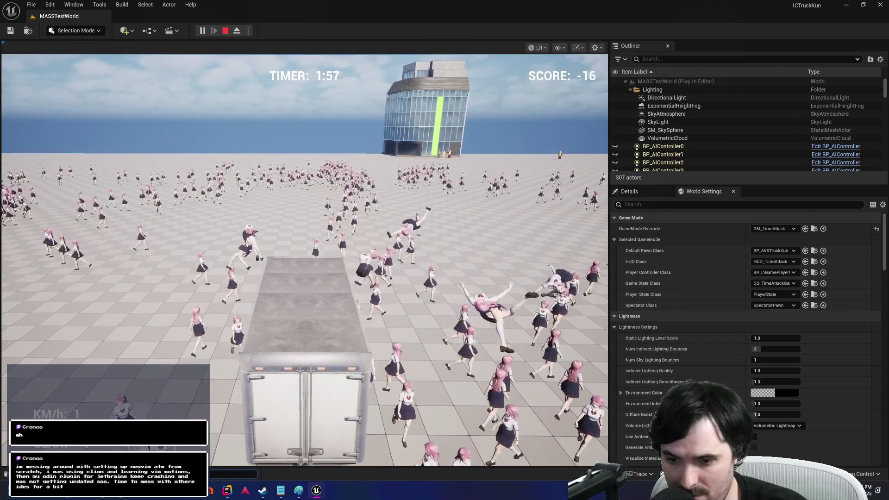
type("sta")
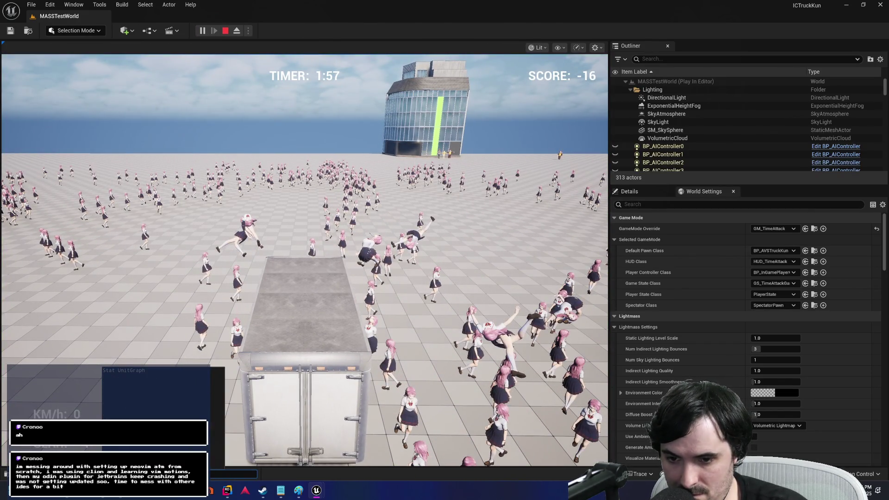
key("Return")
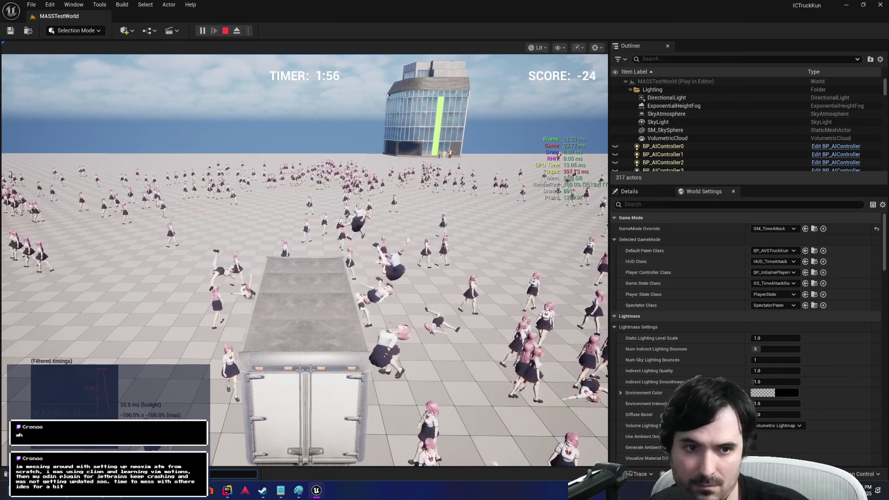
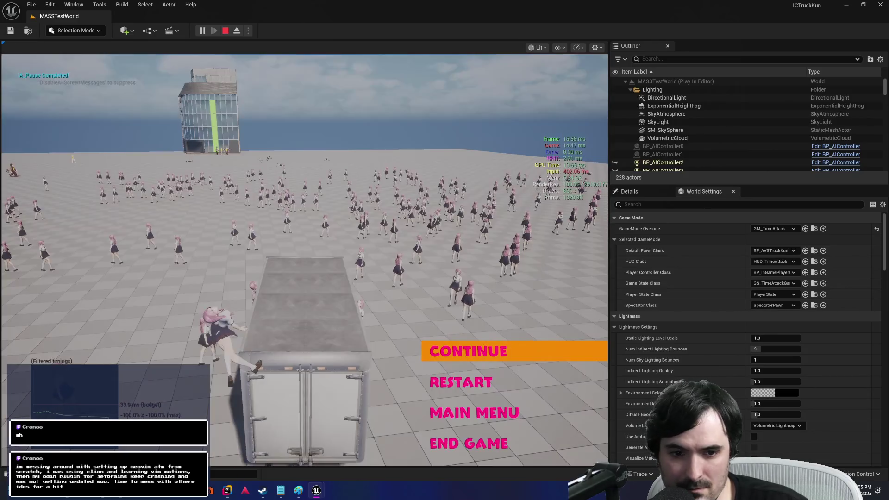
Step: Restart the level and steer the truck right and left through the crowd
key("Return")
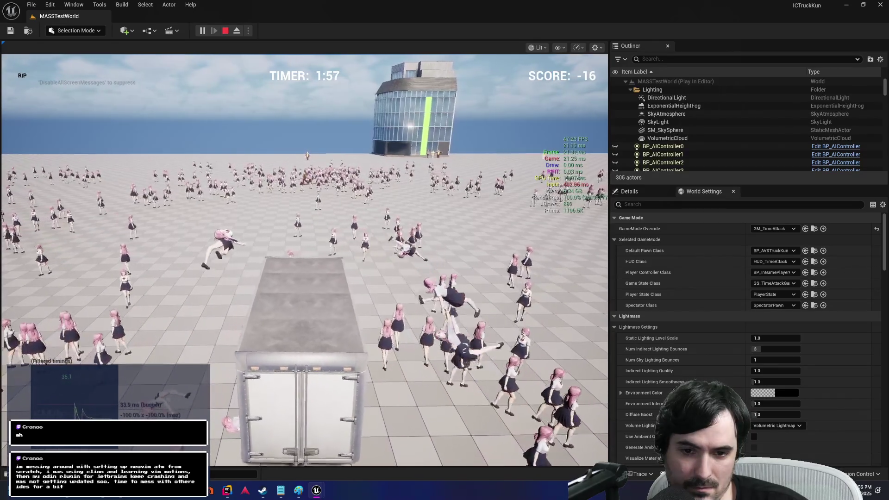
key("d")
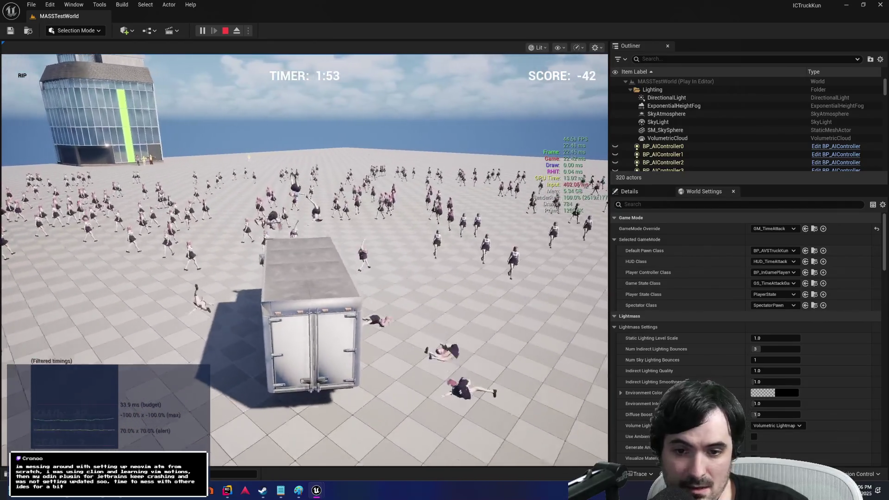
key("a")
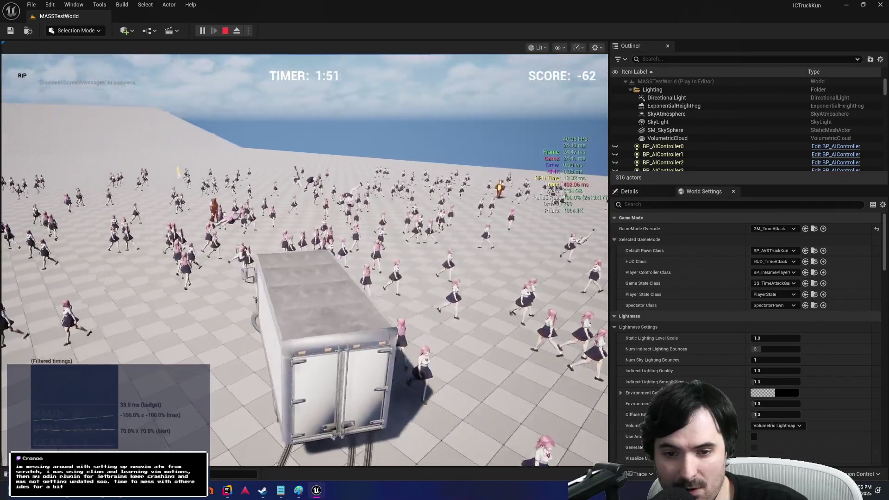
Step: Pause the game, return to the Main Menu title screen, and start play from it
key("Escape")
key("Down")
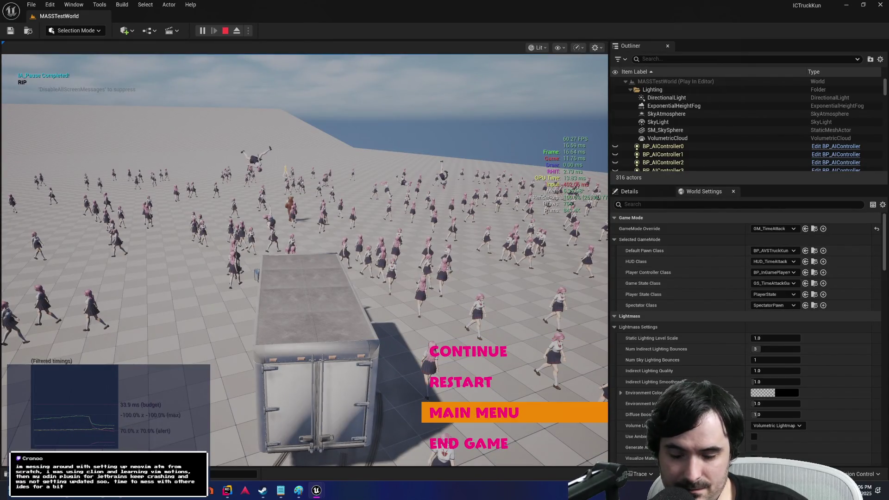
key("Return")
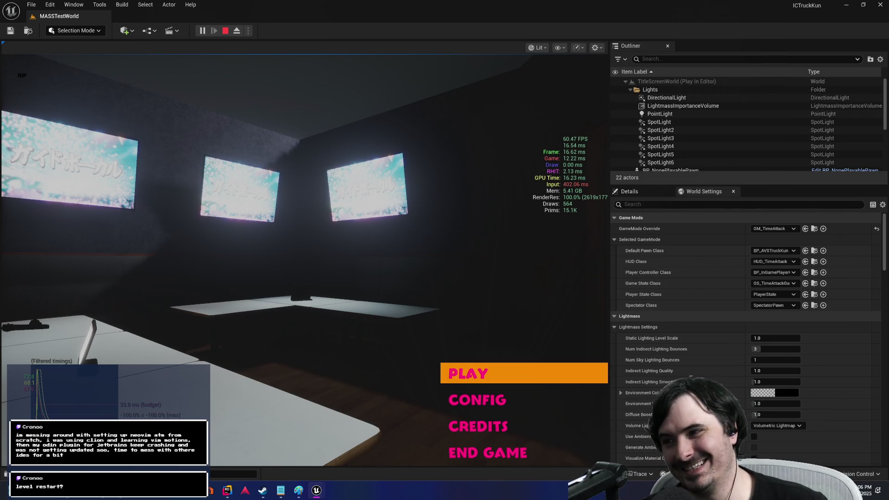
key("Return")
Step: Stop the play session and scroll through the Content Drawer's assets
key("Escape")
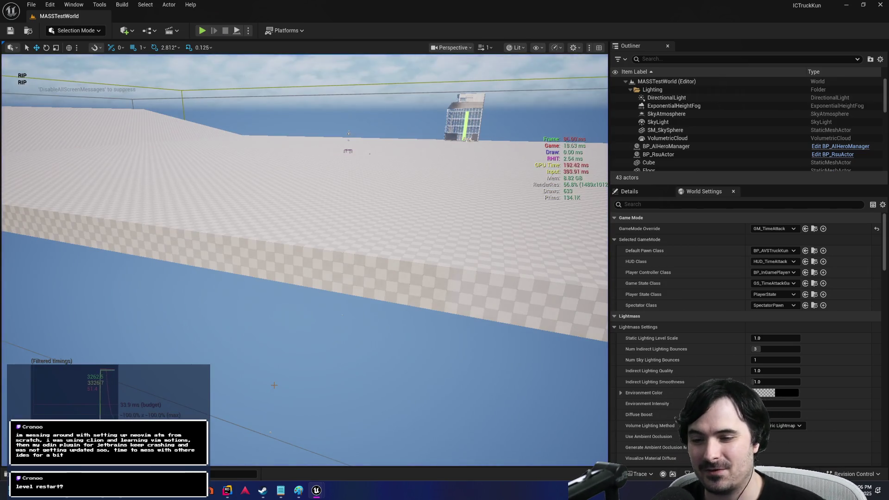
key("ctrl+space")
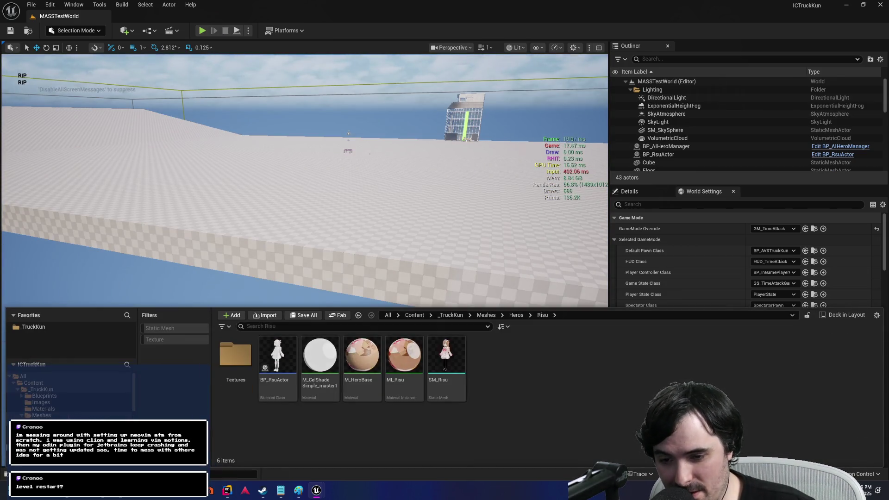
scroll(57, 393, "down", 1)
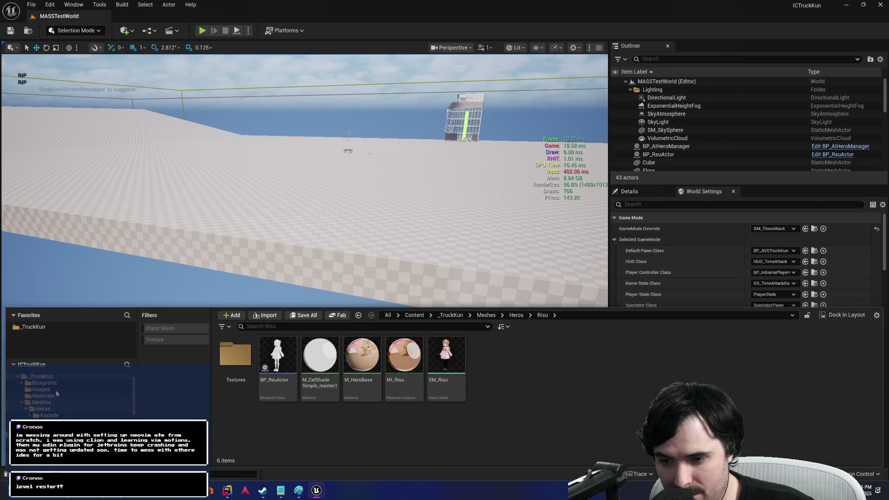
scroll(77, 411, "down", 2)
Step: Switch to the Edge browser and show the TruckKun Trello board tab
key("super+Tab")
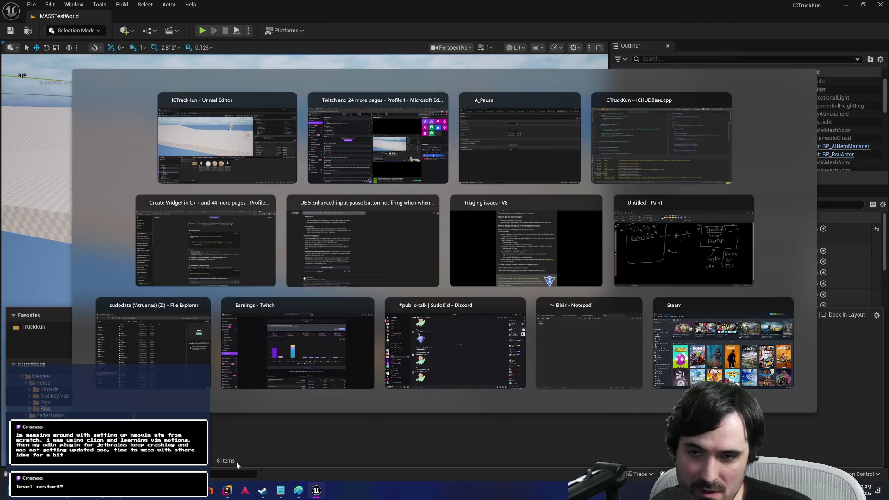
key("Right")
key("Right")
key("Right")
key("Return")
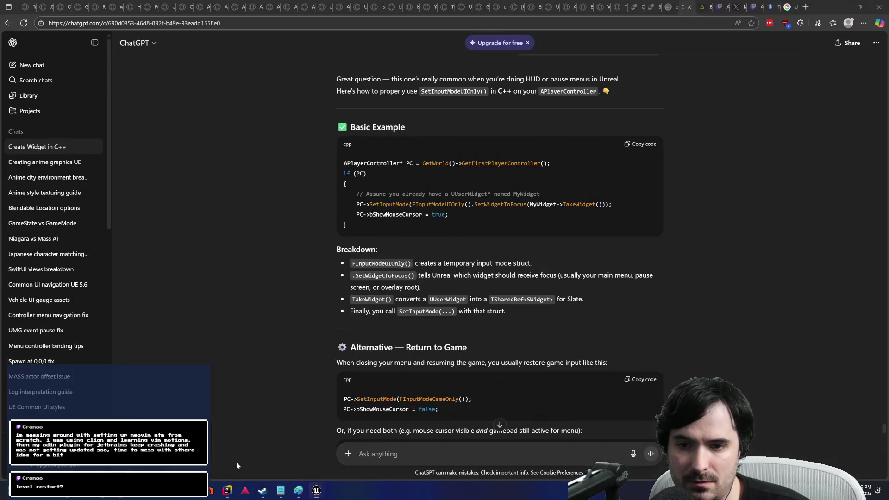
left_click(27, 7)
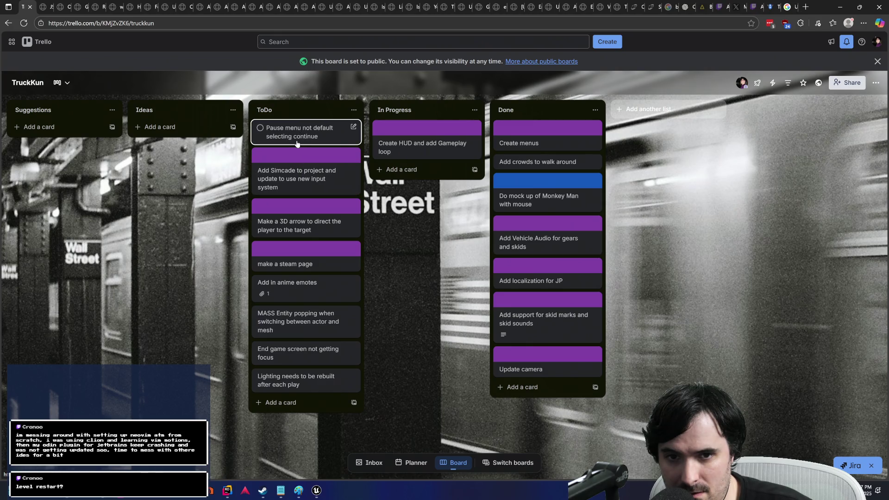
Step: Drag the 'Pause menu not default selecting continue' card from ToDo to Done, then go back to Unreal Editor
left_click_drag(296, 143, 540, 138)
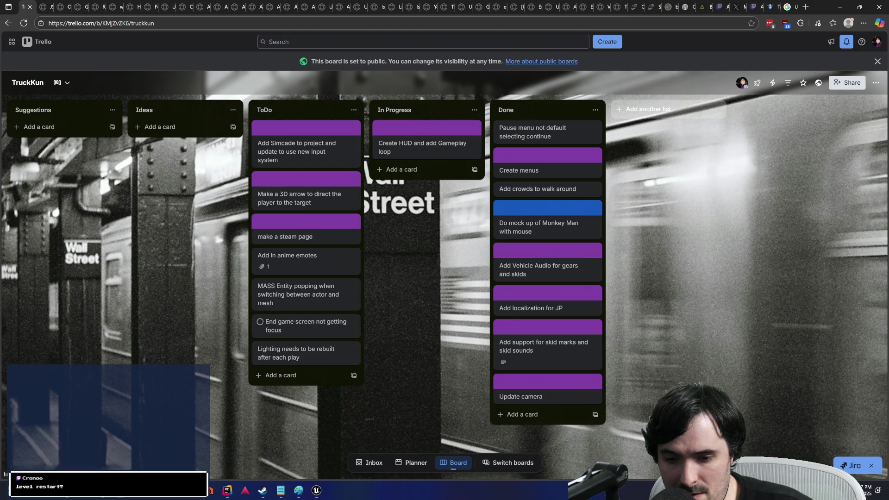
mouse_move(317, 490)
left_click(318, 471)
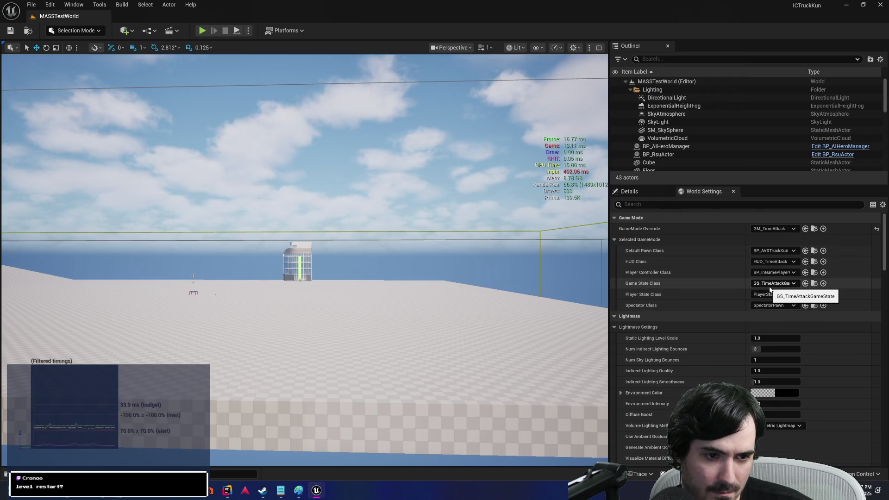
Step: Open GS_TimeAttackGameState and set its Timer Start Time to 10.0
left_click(815, 283)
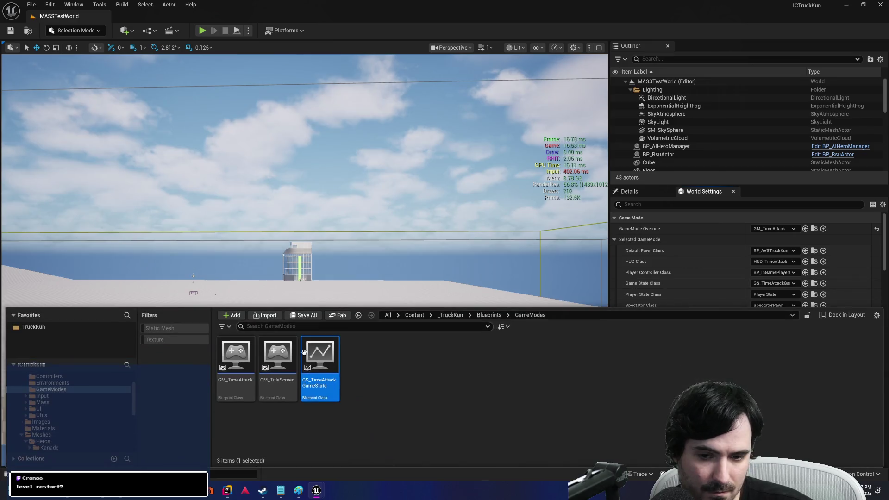
key("ctrl+space")
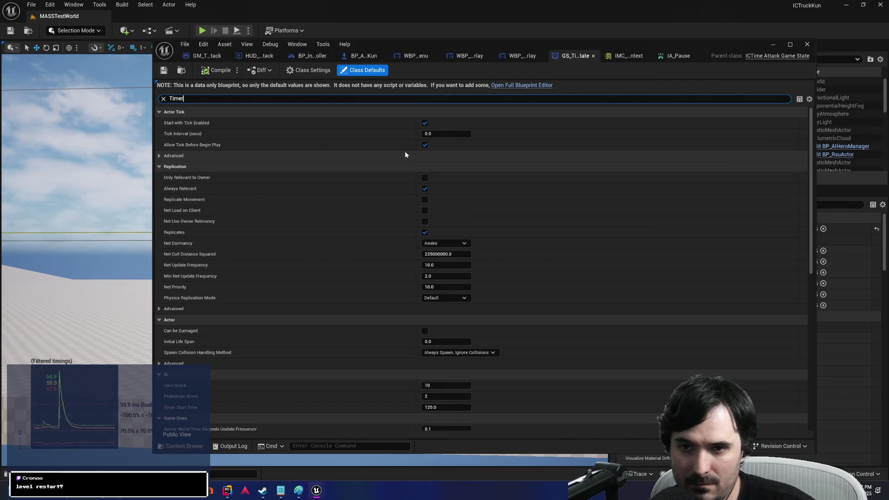
type("Timer")
left_click(445, 123)
type("10")
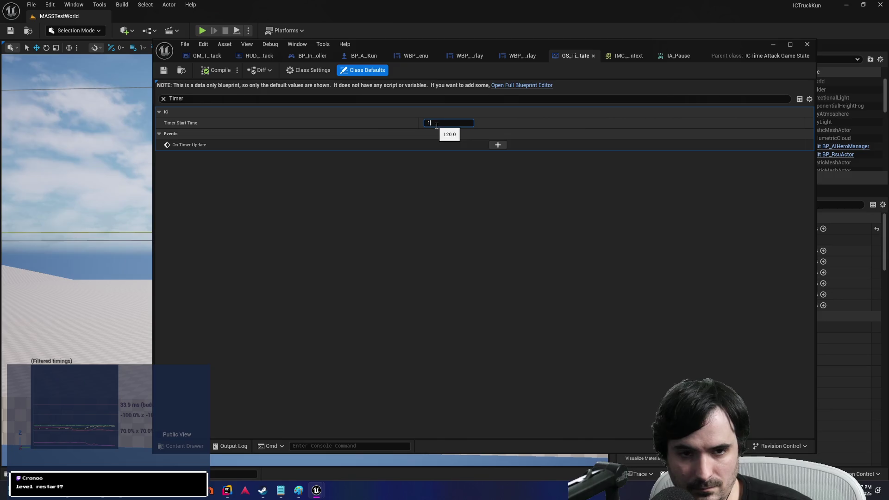
key("Return")
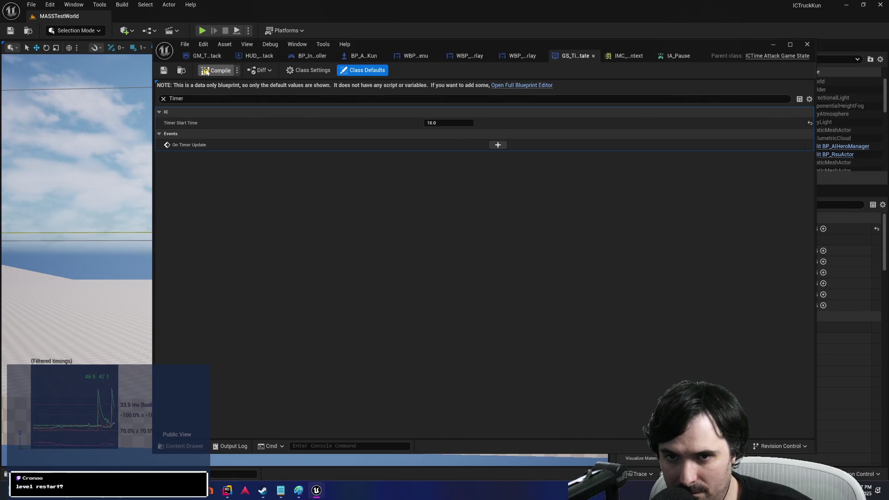
Step: Compile the game state blueprint and start a play test
left_click_drag(412, 45, 454, 49)
left_click(417, 41)
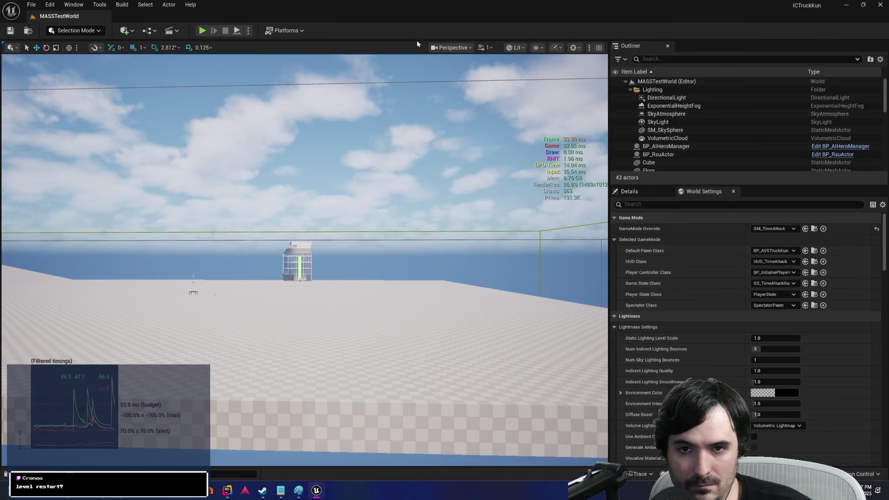
left_click(202, 30)
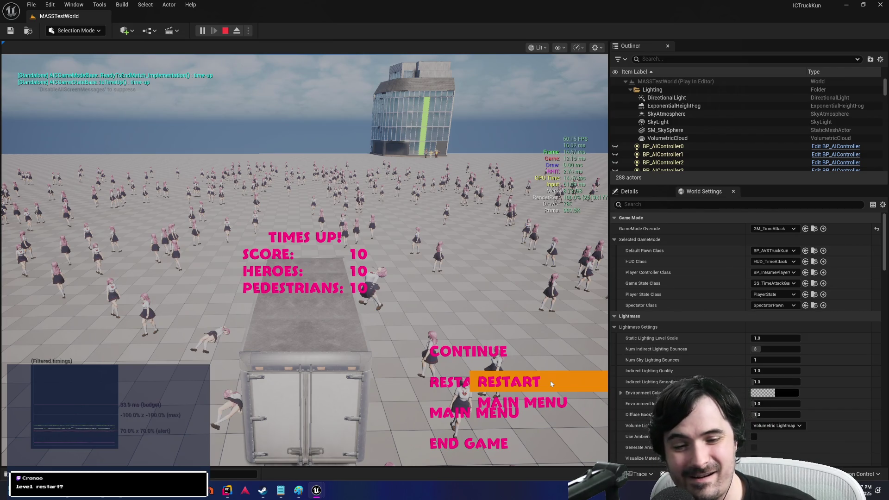
Step: Stop the play session after the TIMES UP screen and switch to another window
key("Escape")
key("alt+Tab")
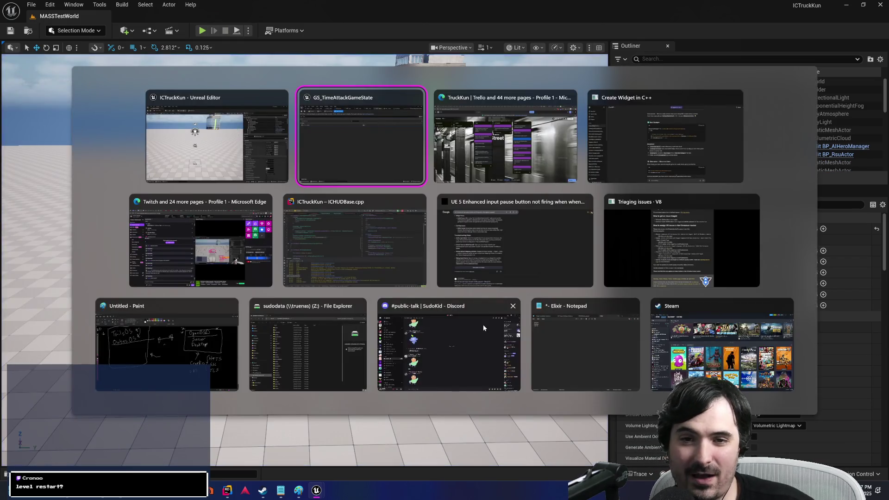
Step: Move 'End game screen not getting focus' to Done and add a 'Pause menu show on end game' card to In Progress
key("Tab")
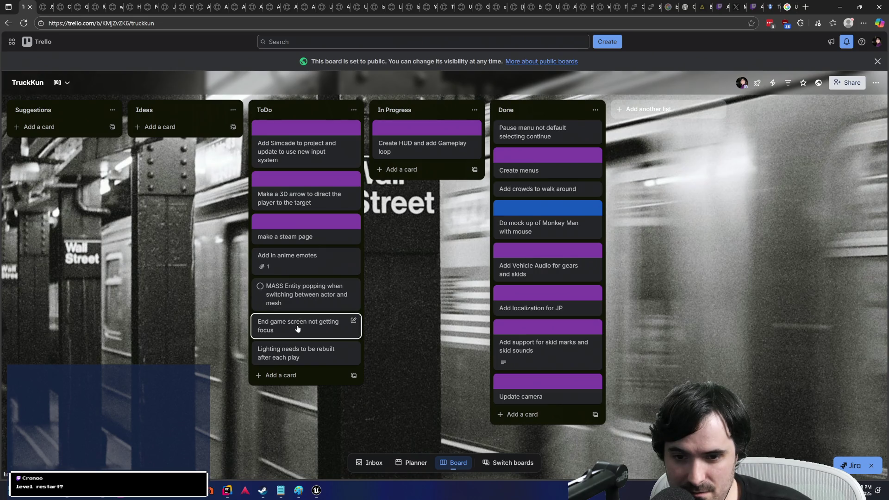
mouse_move(295, 335)
left_mouse_down()
mouse_move(546, 186)
mouse_move(542, 132)
left_mouse_up()
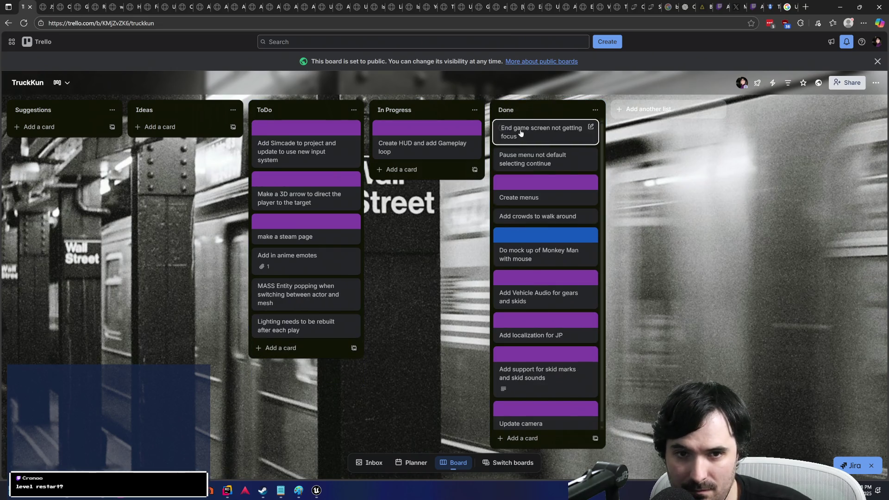
left_click(417, 169)
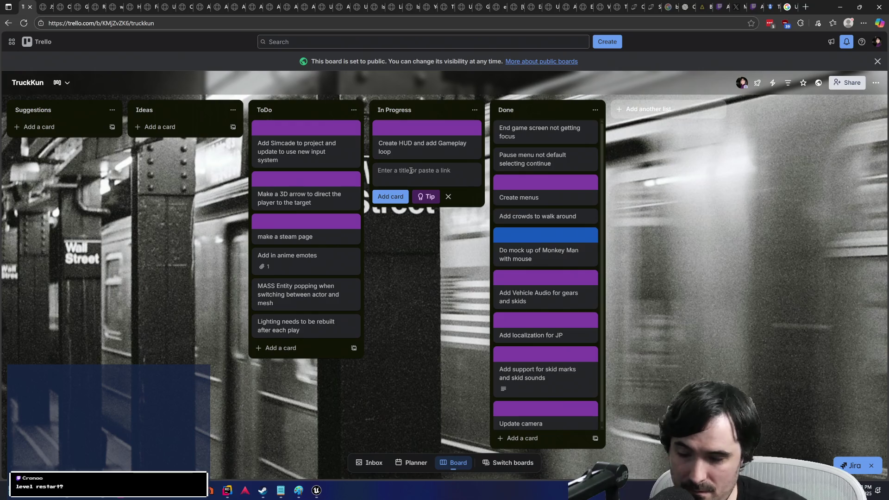
type("Pause menu sh")
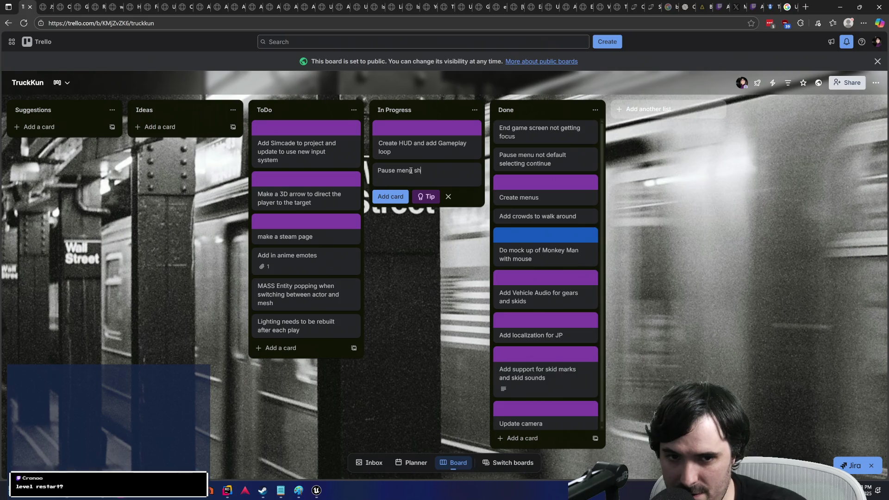
type(" game")
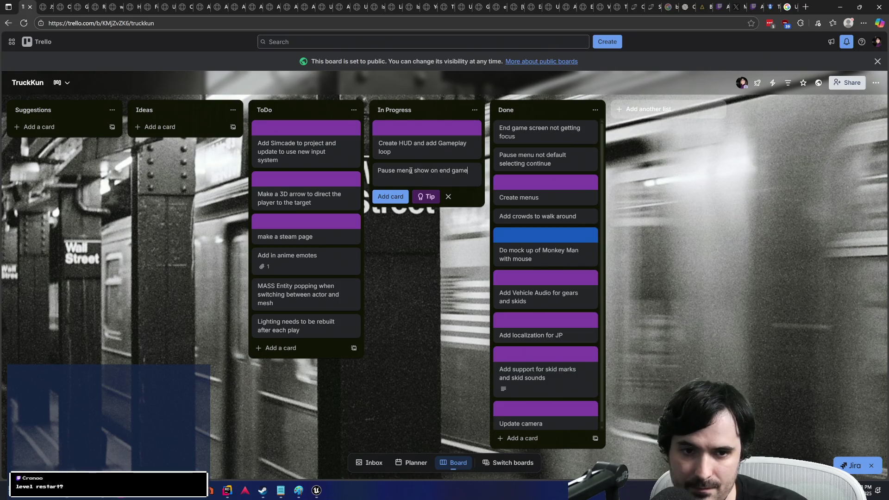
key("Return")
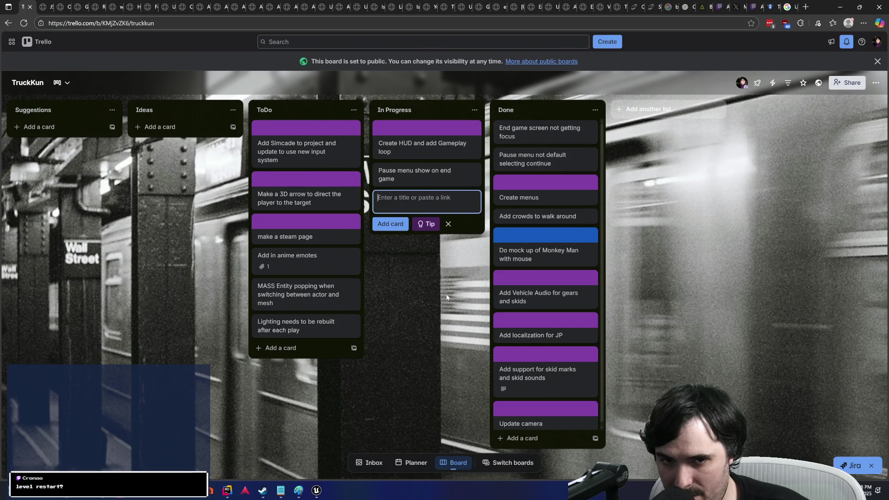
Step: Drag the new 'Pause menu show on end game' card to the top of In Progress
key("Escape")
left_click_drag(423, 176, 419, 135)
key("alt+Tab")
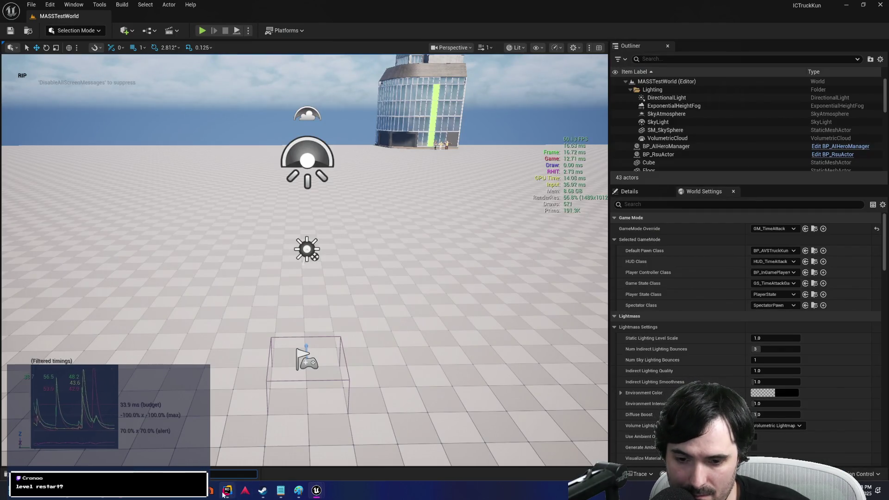
Step: Delete the commented-out HandleGameHasEnded line in Rider and save
left_click(227, 491)
left_click(163, 182)
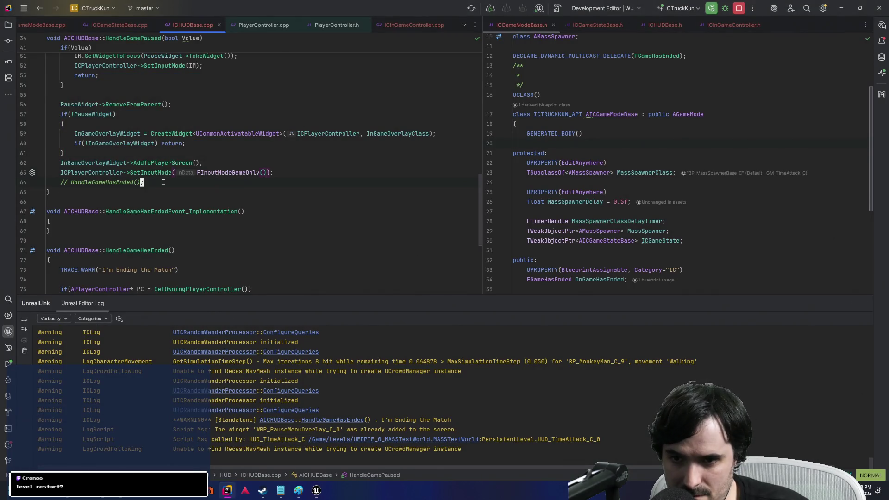
key("d")
key("d")
key("ctrl+s")
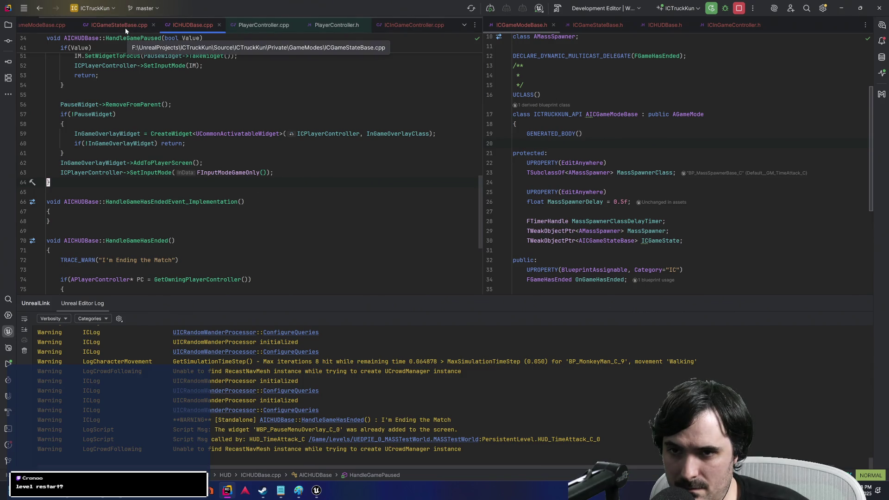
scroll(127, 26, "up", 1)
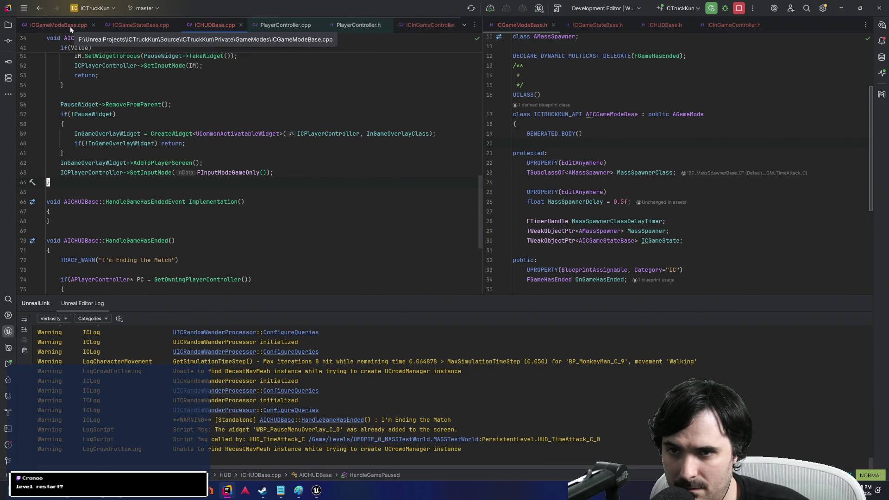
Step: Close the PlayerController.cpp and PlayerController.h tabs and show ICInGameController.cpp
middle_click(286, 28)
middle_click(285, 28)
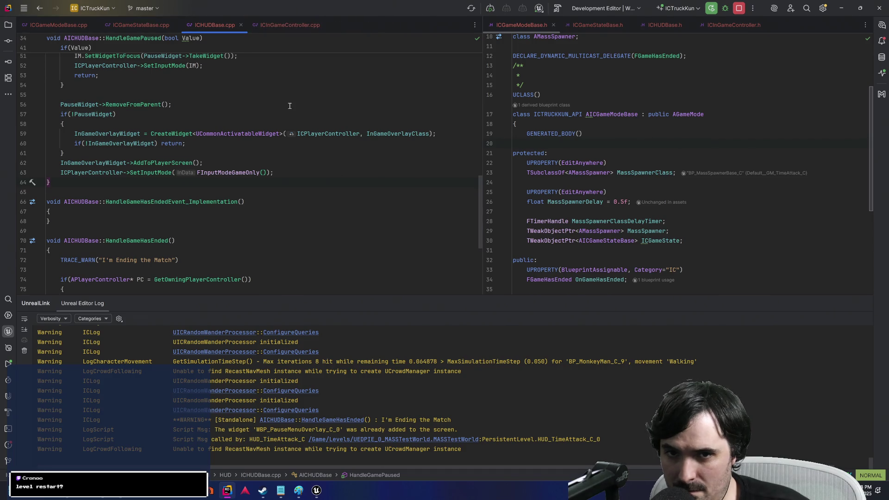
left_click(290, 98)
key("alt+Tab")
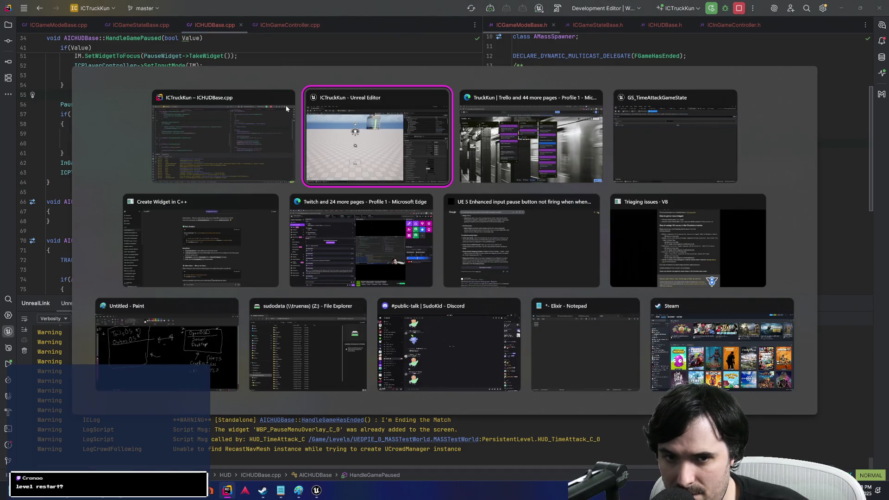
left_click(285, 105)
left_click(284, 26)
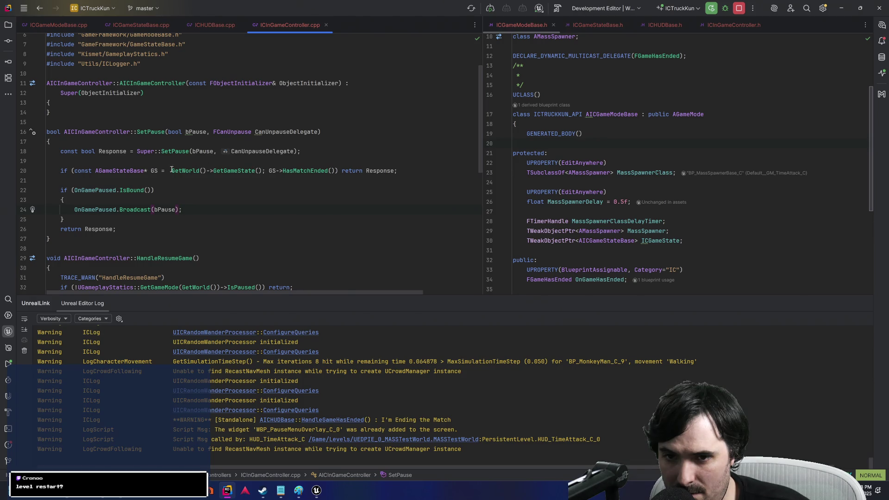
Step: Add a 'const bool HasEnded = GS->HasMatchEnded();' line above the HasMatchEnded check
left_click(288, 171)
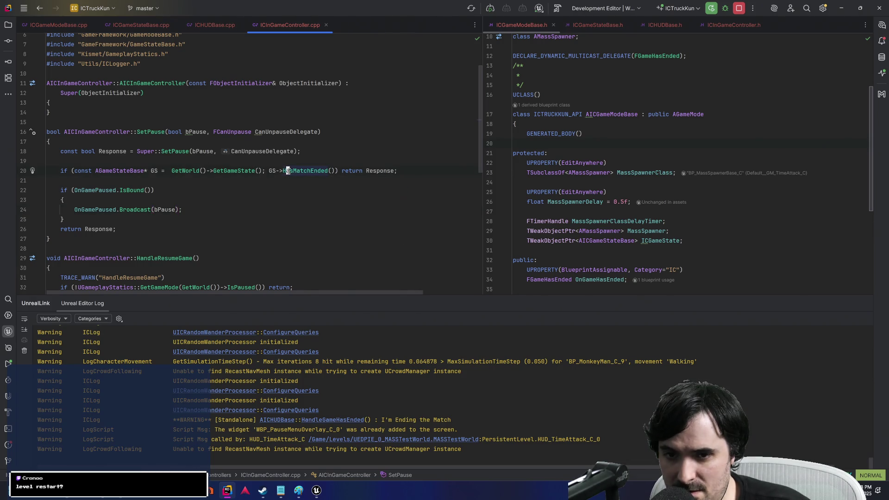
key("k")
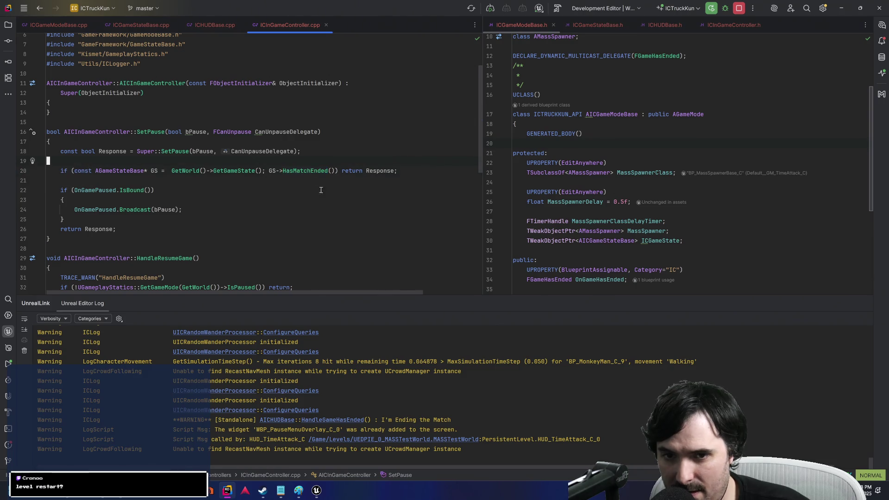
type("oconst bool")
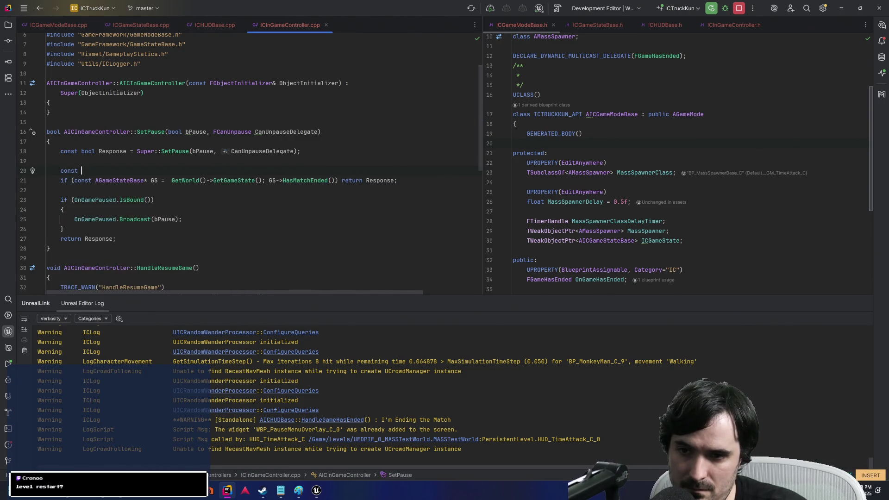
type(" Has")
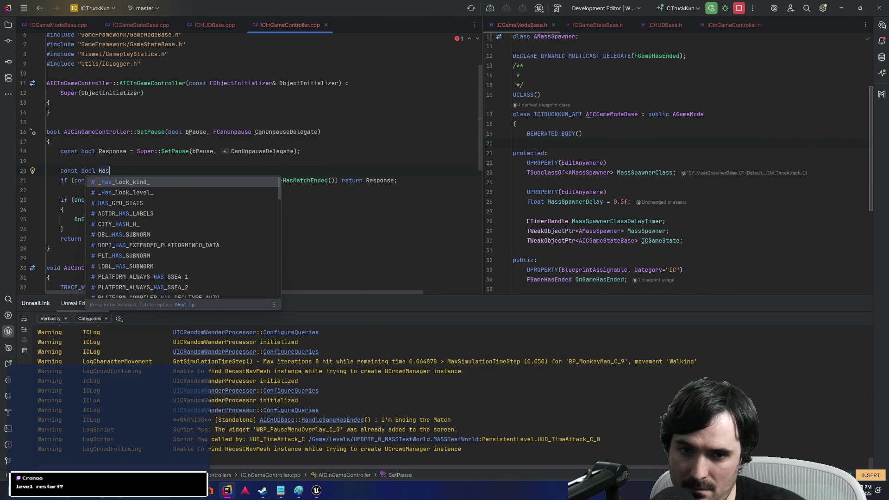
type("Ended")
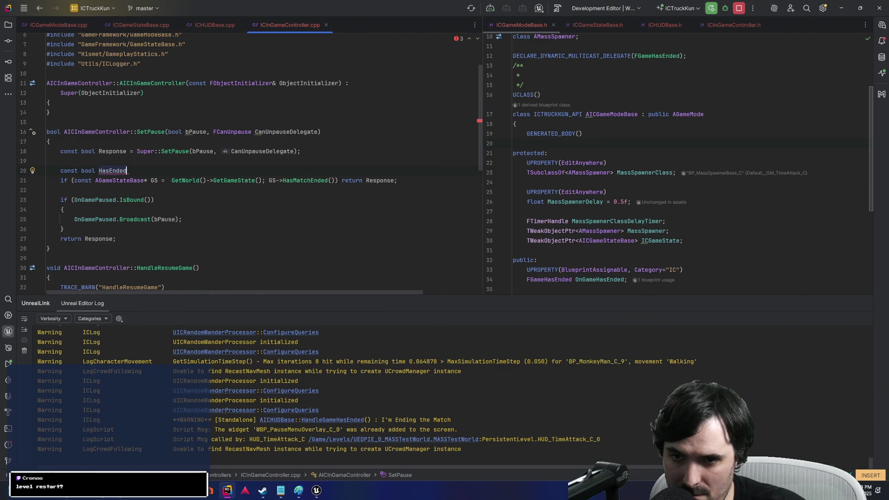
type(" =")
key("Escape")
left_click(145, 180)
key("w")
key("w")
key("w")
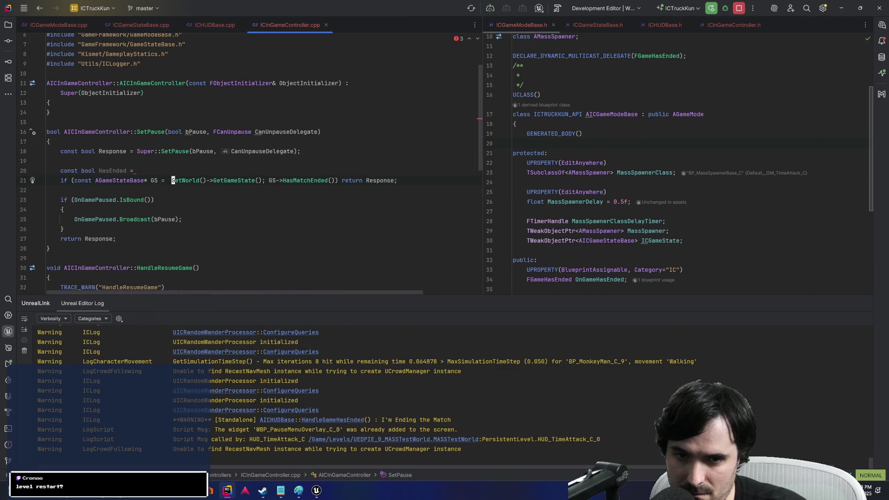
key("v")
key("e")
key("e")
key("e")
key("h")
key("y")
key("k")
key("p")
key("shift+a")
type(";")
key("Escape")
Step: Move the GS game state declaration above HasEnded, separated from the Response line
key("w")
key("w")
key("w")
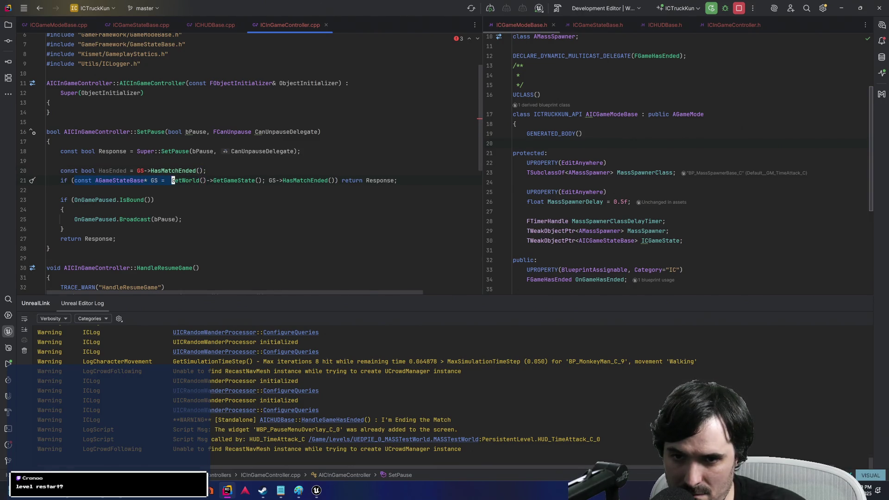
key("w")
key("w")
key("w")
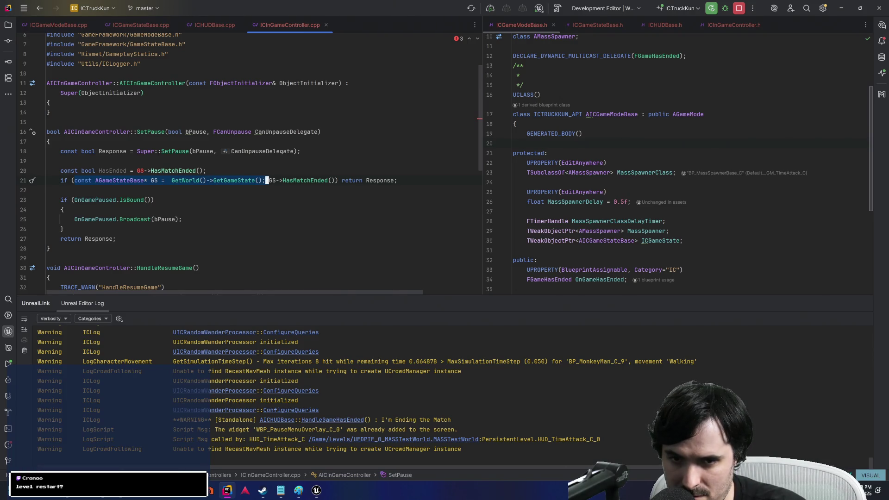
key("d")
key("k")
key("k")
key("p")
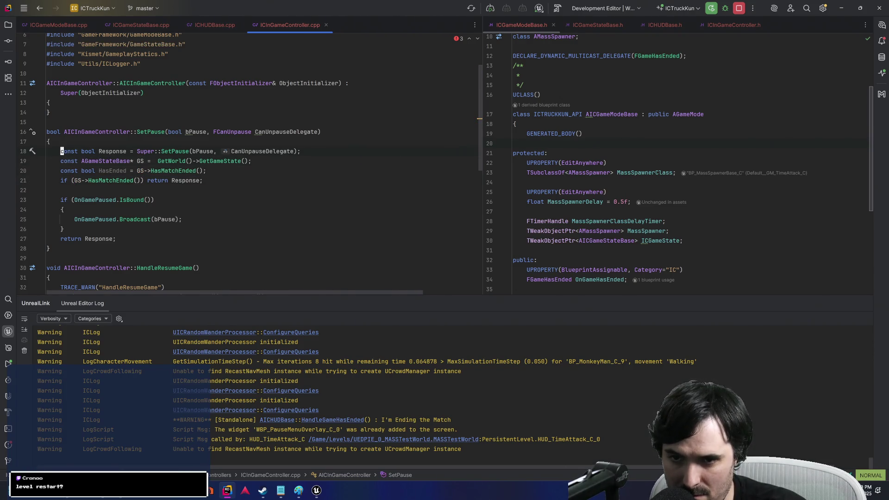
key("o")
key("Escape")
Step: Use HasEnded in the if condition instead of the HasMatchEnded call, fixing the typos
key("w")
key("w")
key("w")
type("cHasEnded")
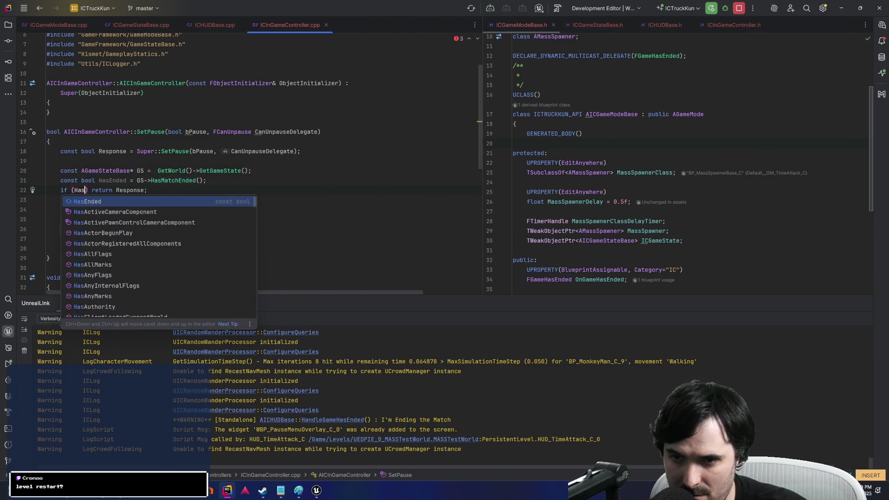
type("dedd")
key("Escape")
type("k")
type("jciwHasEnded")
key("Escape")
key("k")
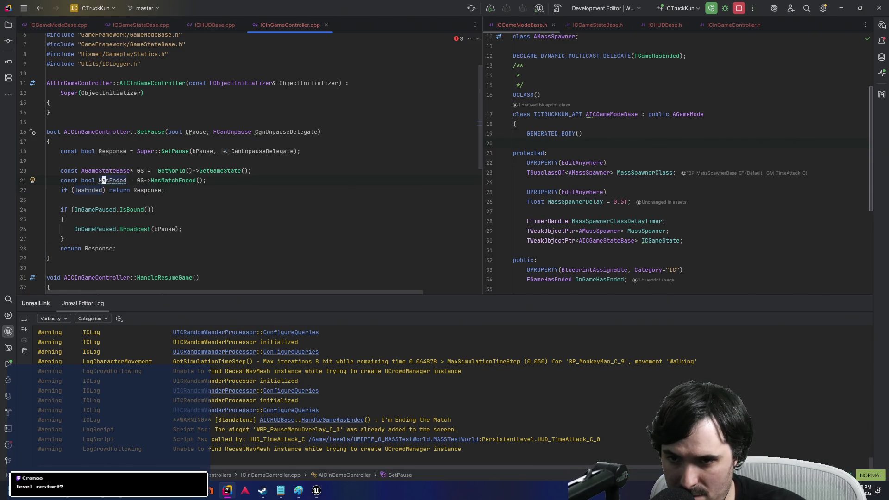
type("c2wHa")
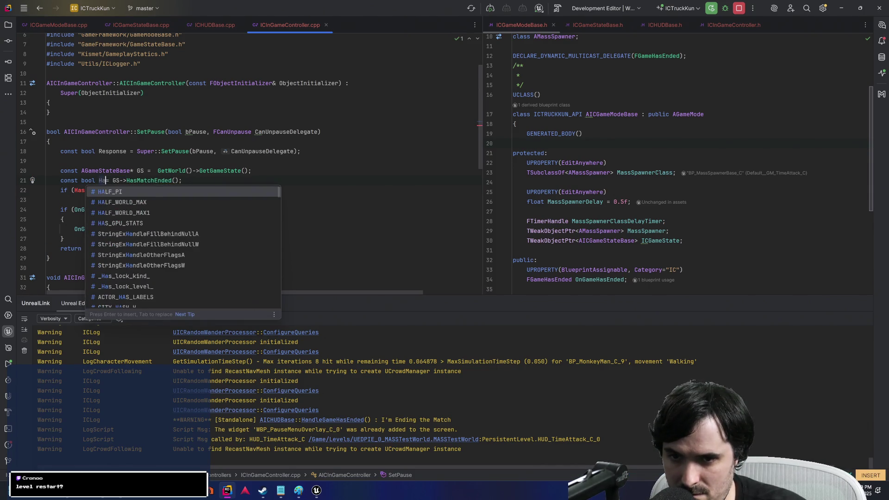
type("sEnded =")
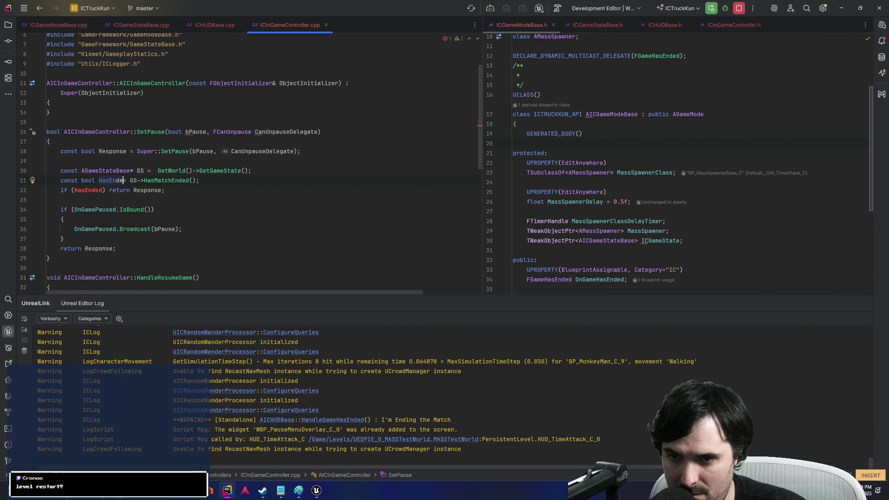
key("Escape")
Step: Remove the stray space, rename HasEnded to bHasEnded, and save the file with :w
left_click(104, 190)
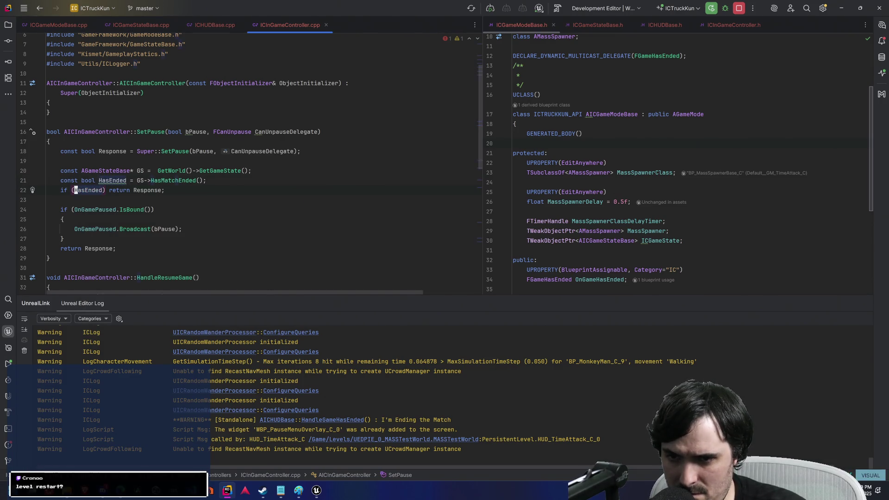
key("x")
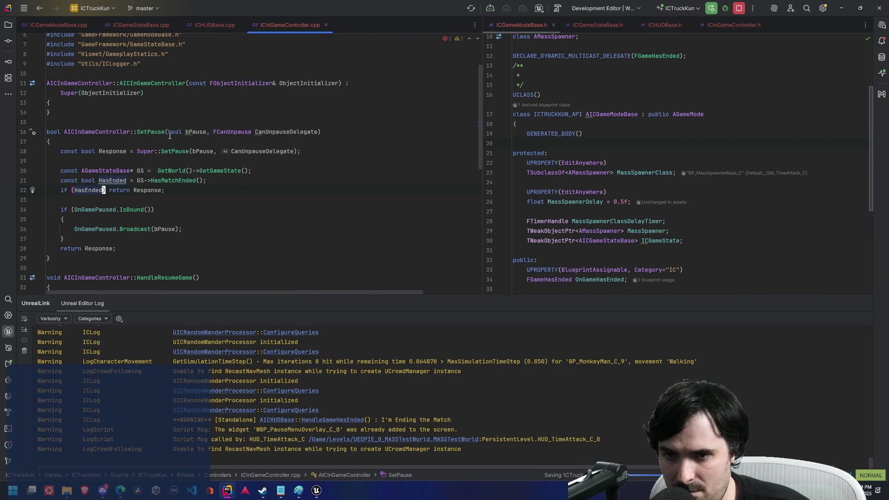
type("kb")
type("b")
key("Return")
key("Escape")
type(":w")
key("Return")
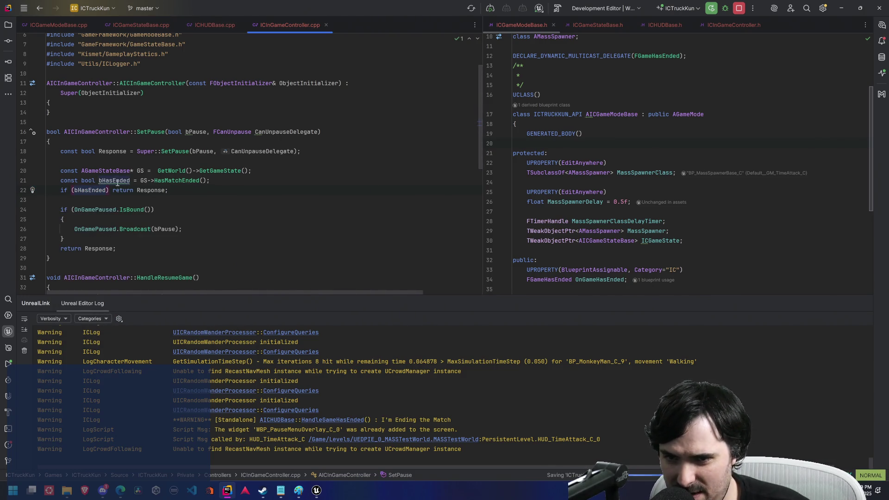
mouse_move(117, 180)
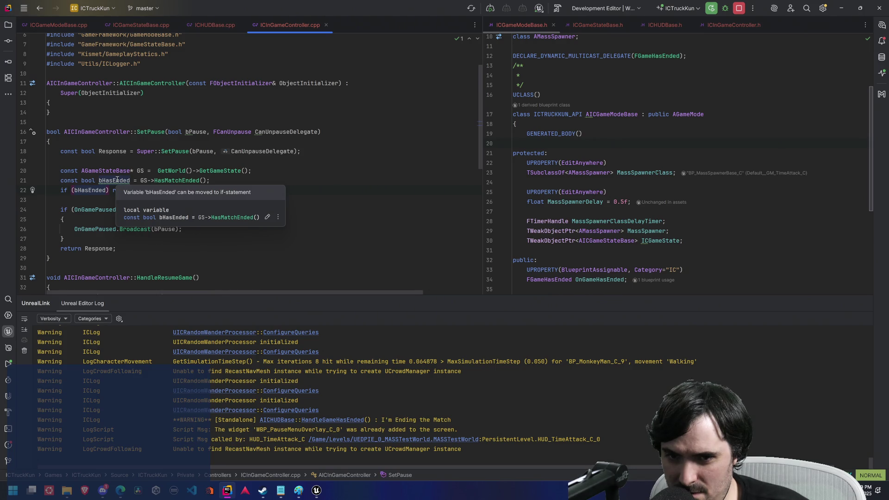
mouse_move(317, 490)
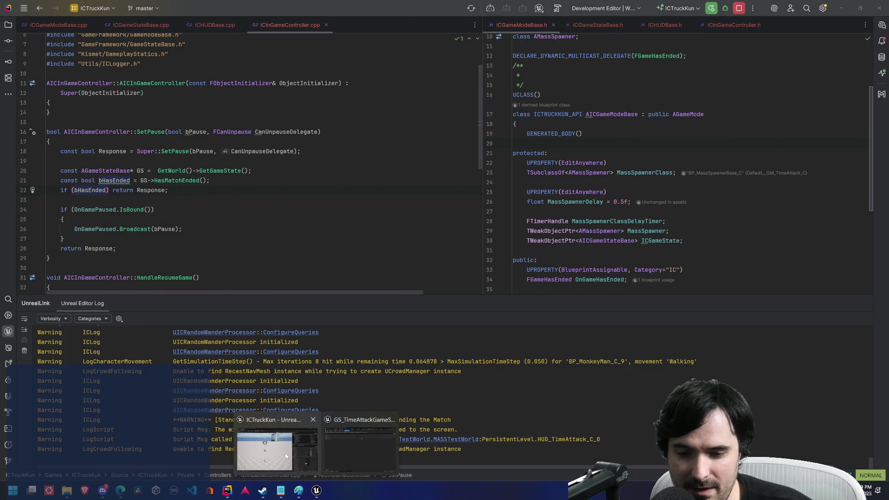
left_click(364, 447)
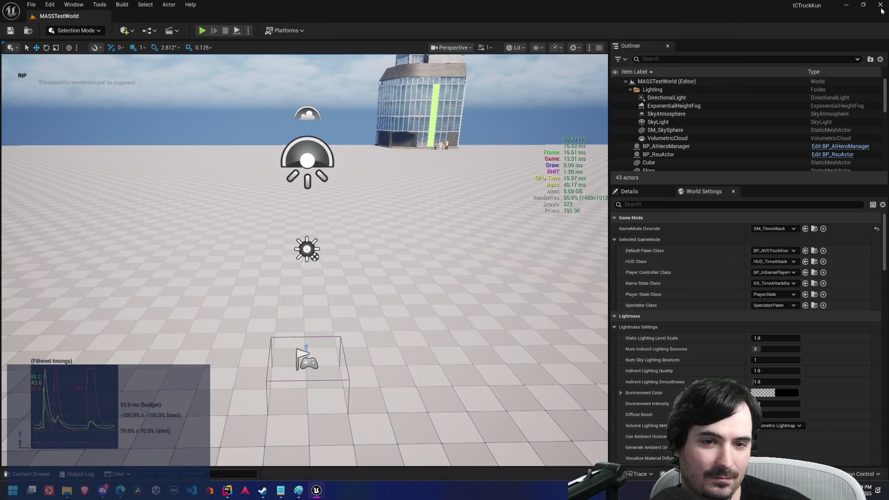
Step: Close Unreal Editor, rebuild with Run 'ICTruckKun' in Rider, and bring up the relaunched editor
key("alt+F4")
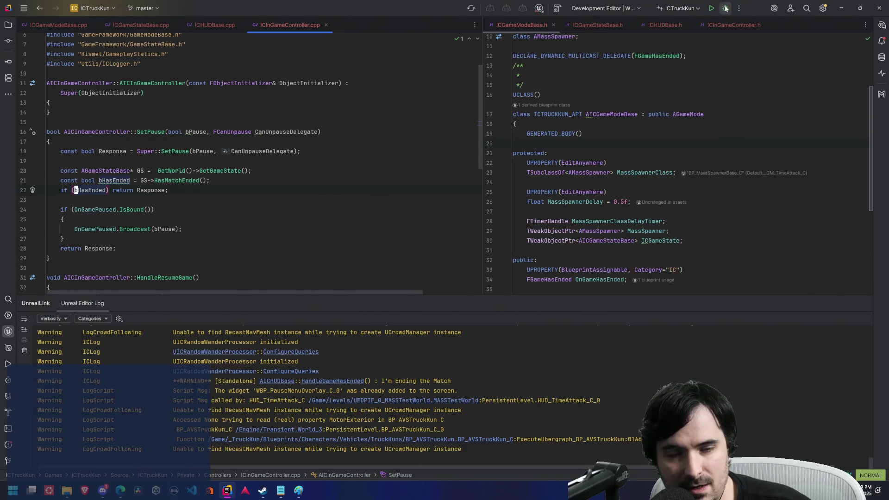
left_click(716, 14)
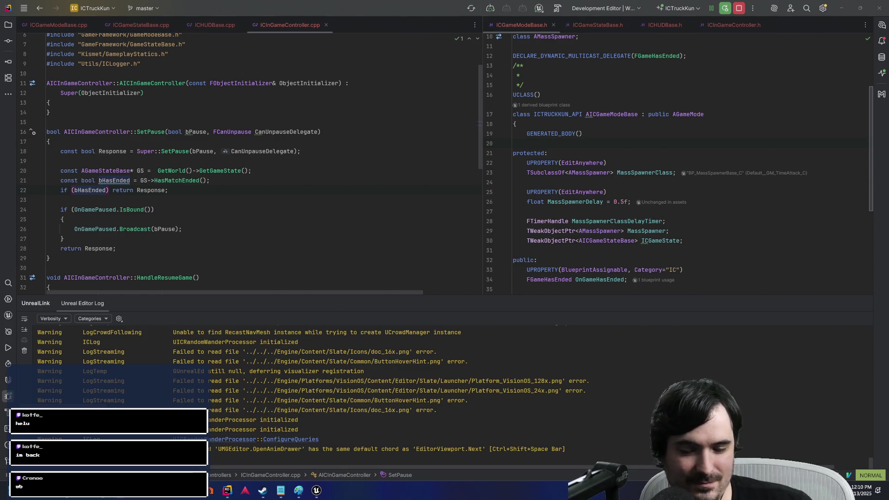
mouse_move(316, 491)
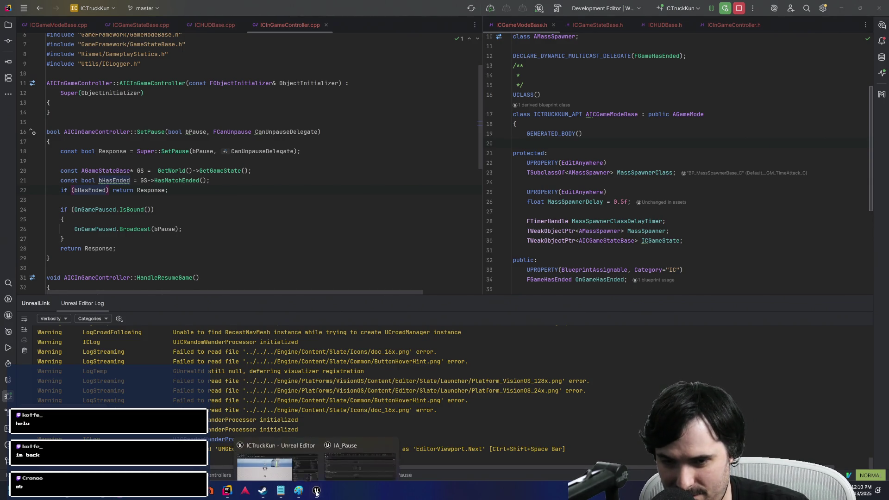
left_click(297, 463)
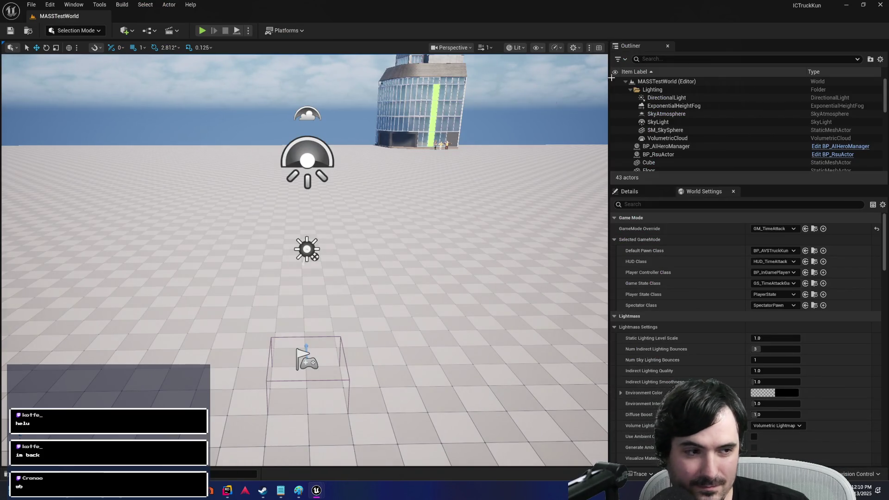
Step: Start a play test, pause and resume once, then drive the truck until the timer expires
left_click(201, 31)
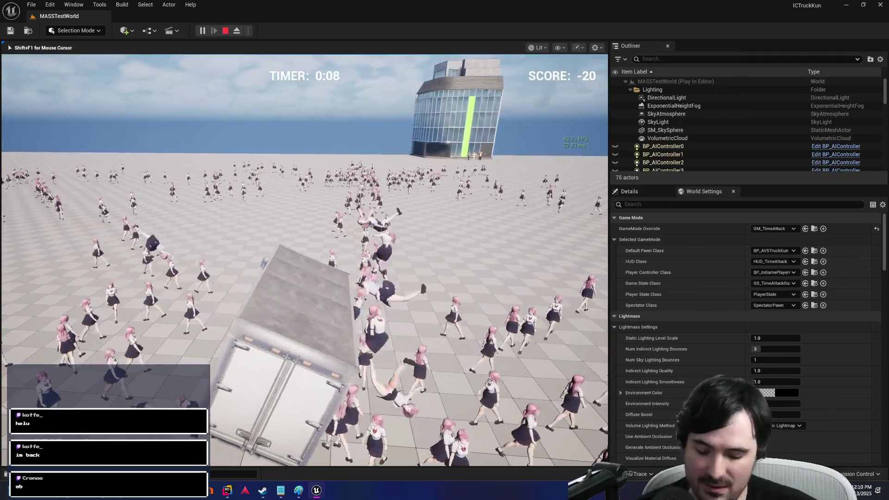
key("p")
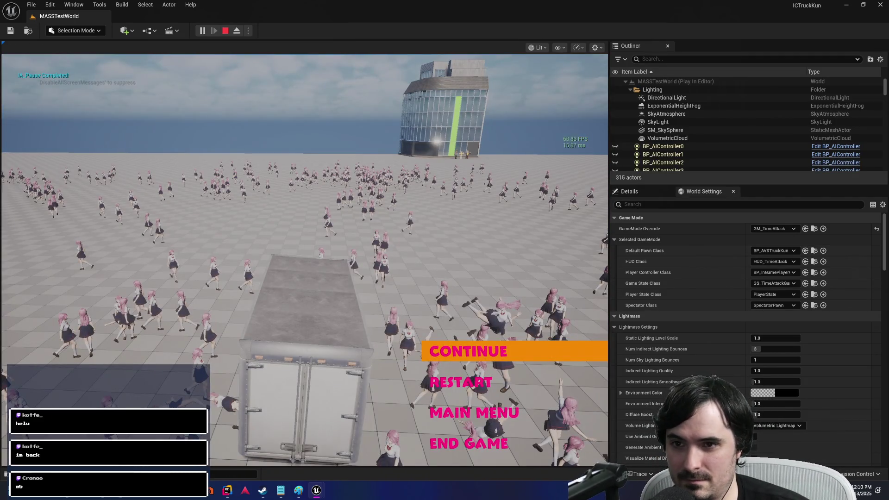
key("Return")
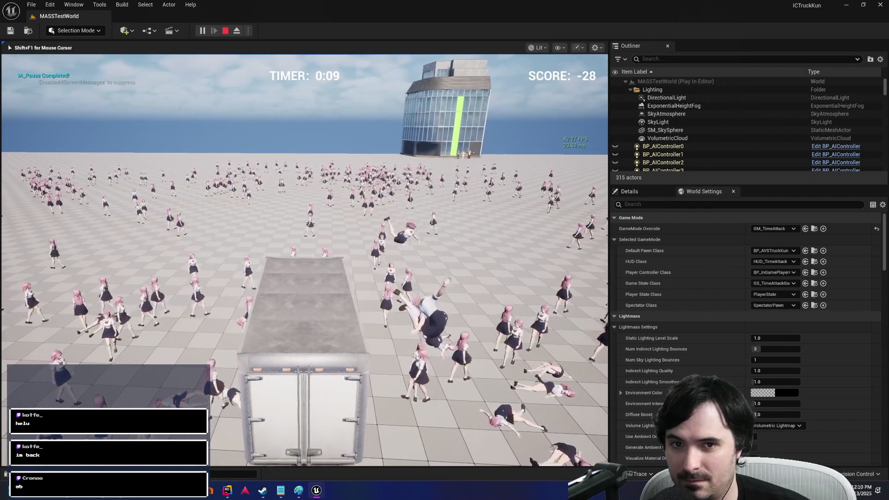
key("d")
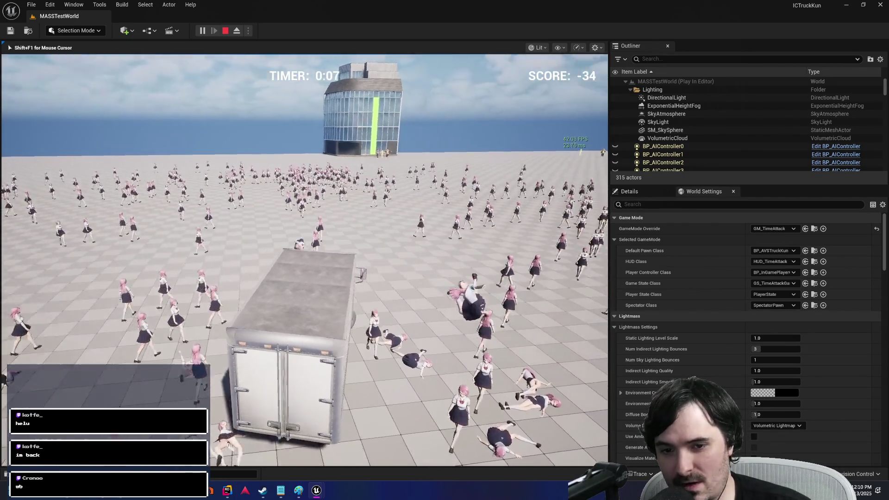
key("a")
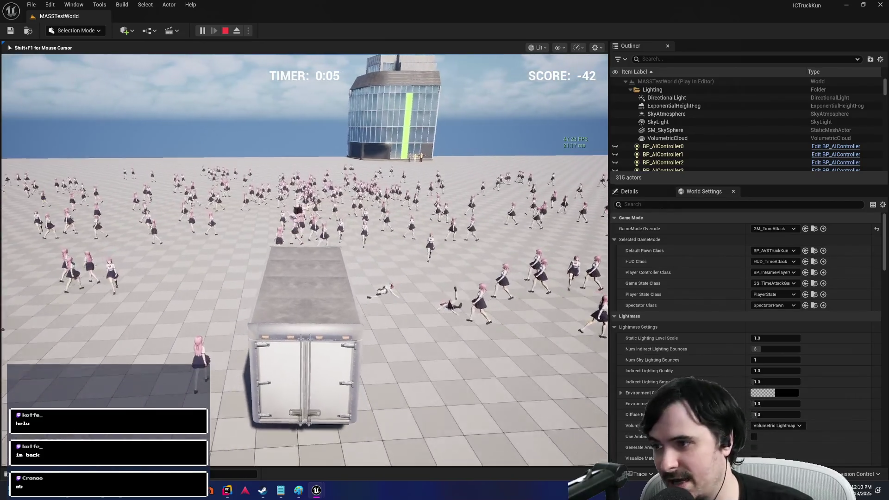
key("w")
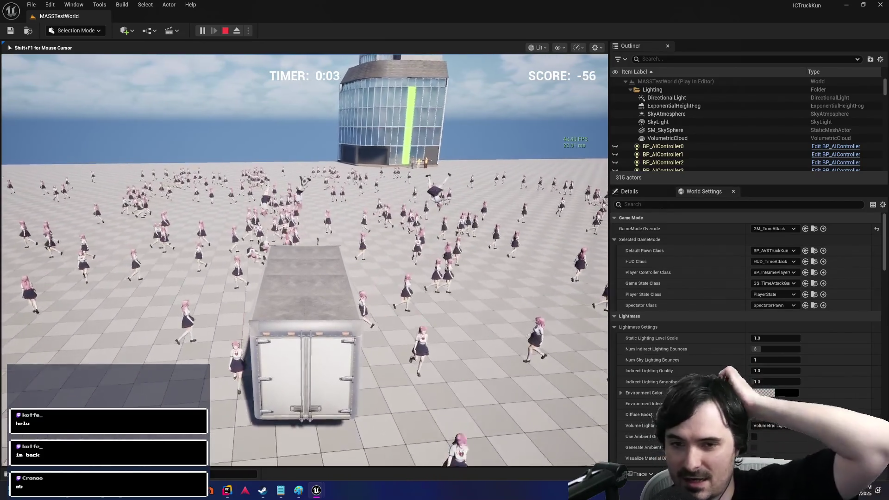
key("w")
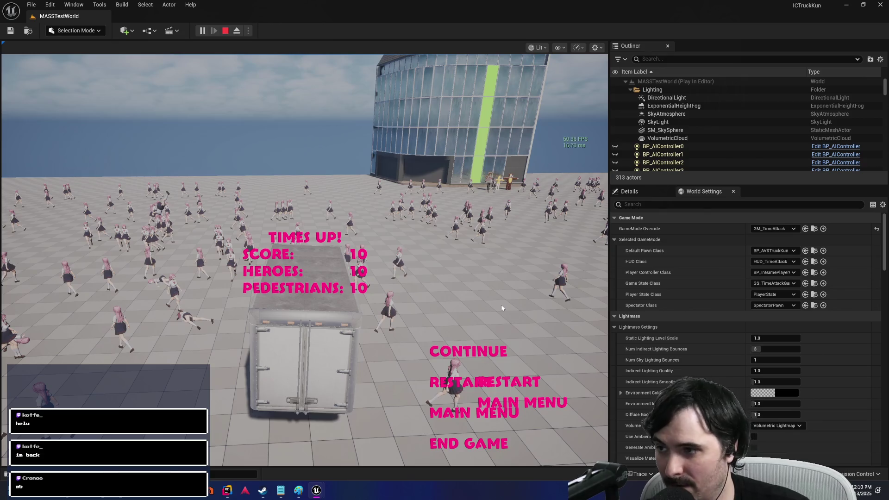
Step: Stop the play session and switch back to Rider's ICInGameController.cpp
key("Escape")
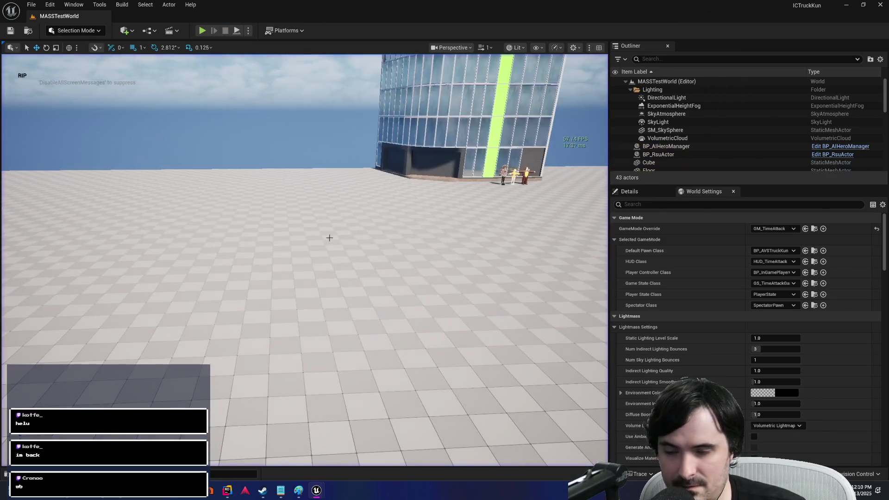
key("alt+Tab")
key("alt+Tab")
key("alt+shift+Tab")
key("alt+shift+Tab")
key("alt+Tab")
key("alt+Tab")
key("alt+Tab")
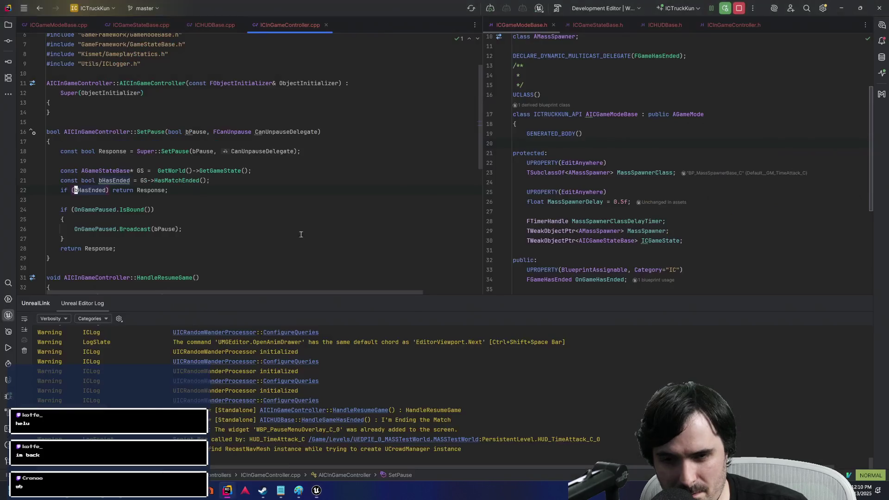
Step: Add a breakpoint on line 22's bHasEnded early return in SetPause, then return to Unreal Editor
left_click(116, 181)
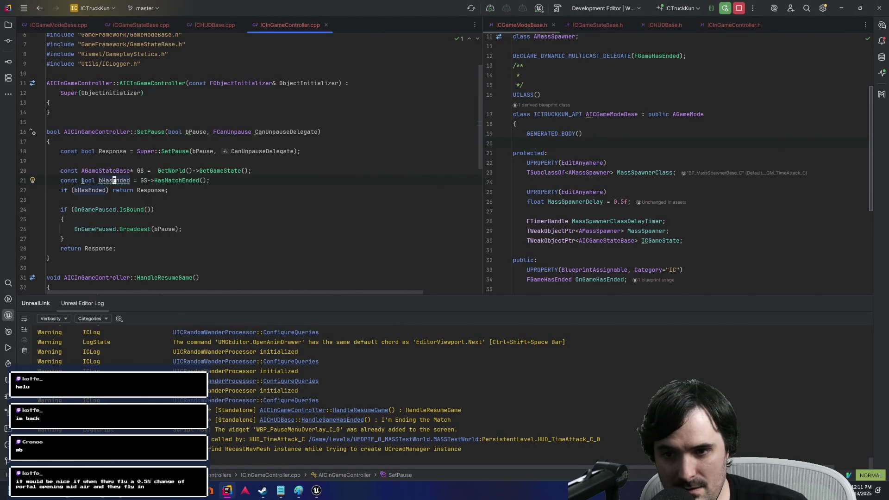
left_click(23, 190)
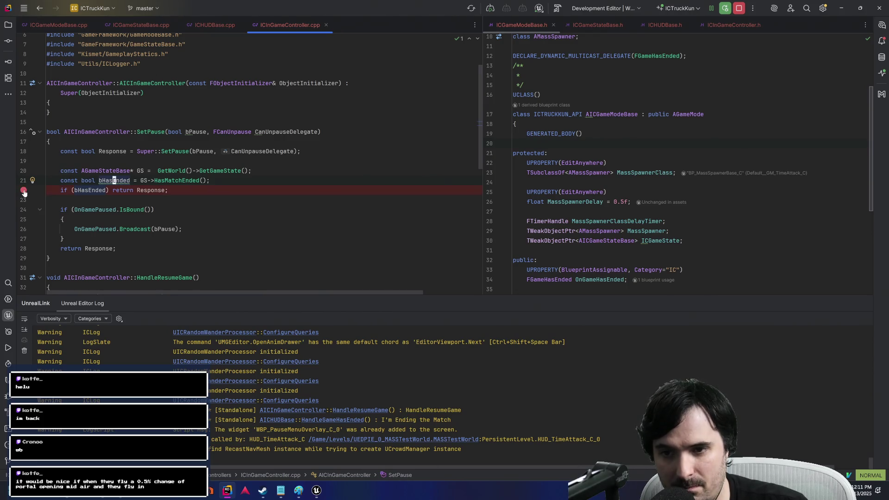
mouse_move(317, 490)
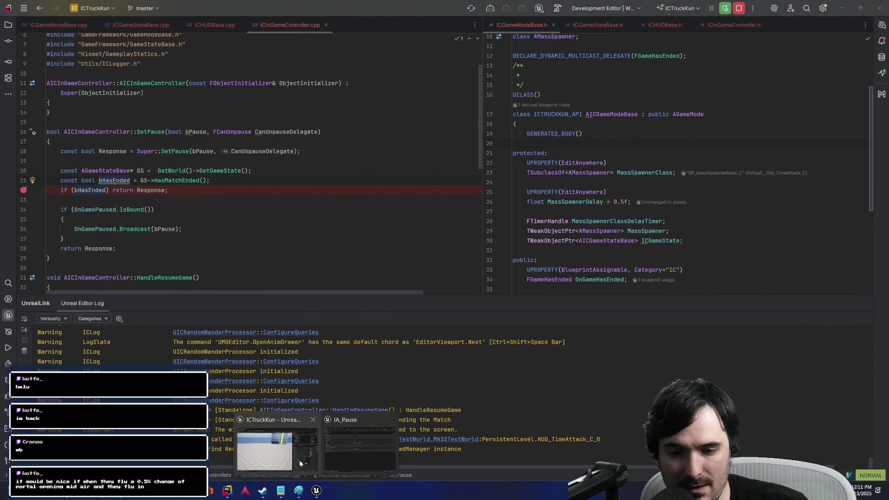
left_click(278, 449)
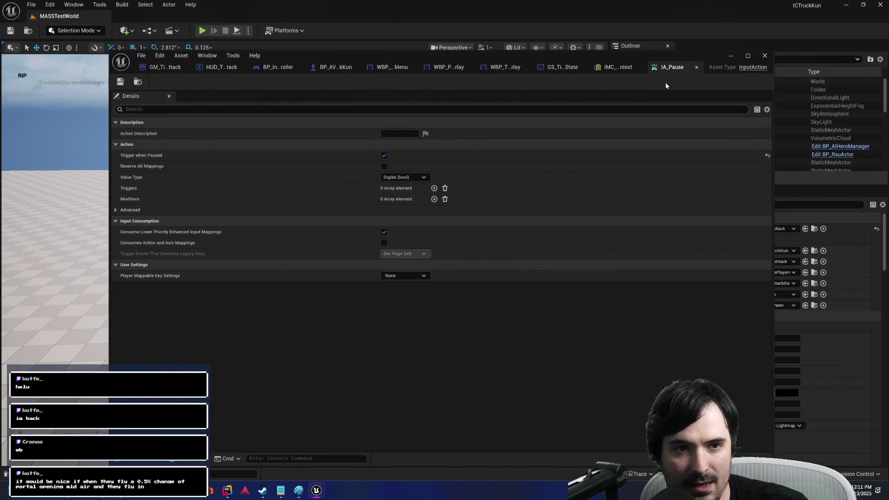
Step: Close the IA_Pause and IMC editors, set Timer Start Time to 5.0, and save the game state
left_click(697, 67)
left_click(667, 67)
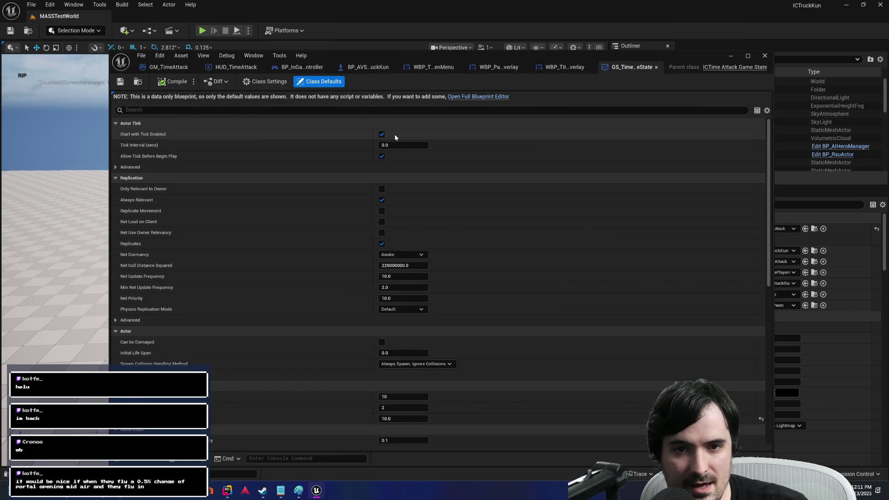
key("ctrl+f")
type("timer")
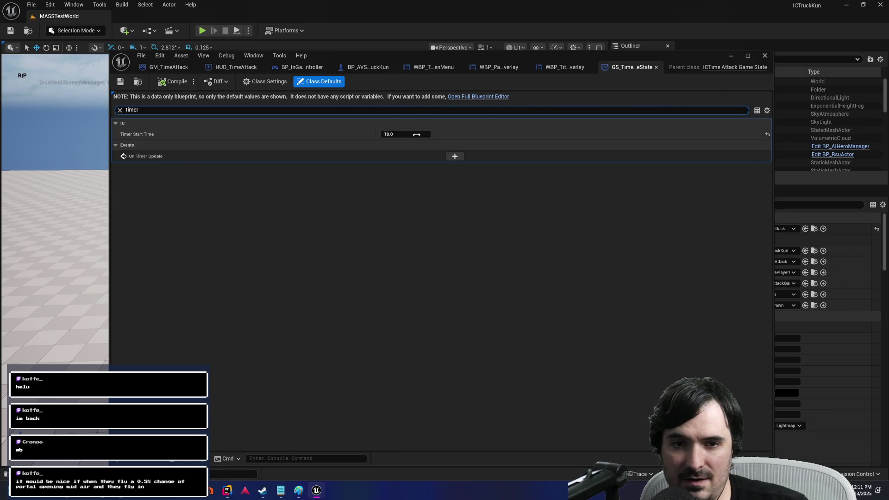
left_click(417, 134)
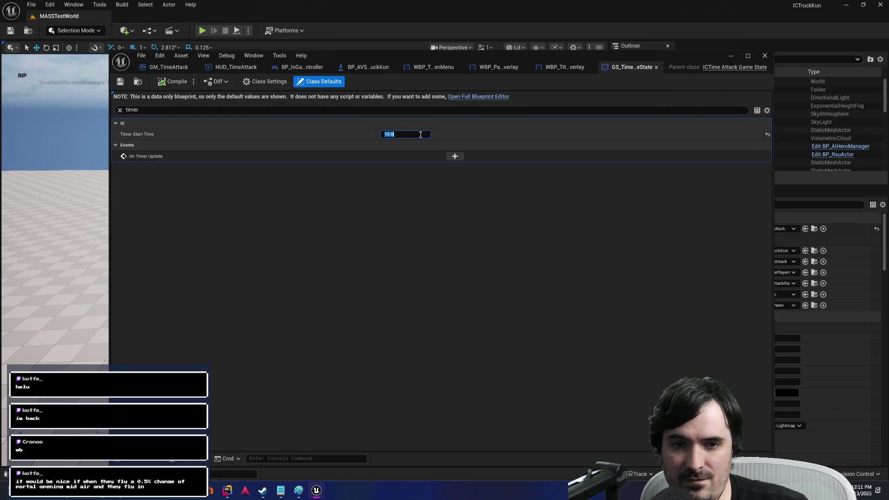
type("5")
key("Return")
left_click(120, 81)
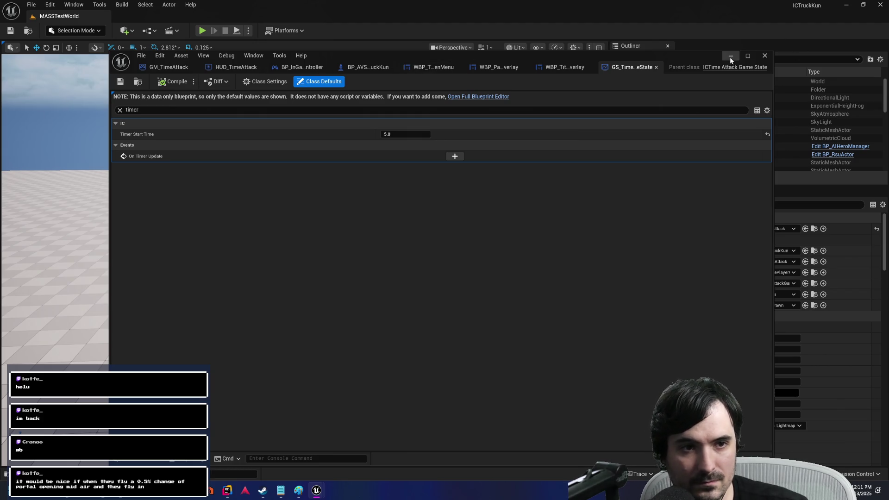
Step: Start a play test and pause it to trigger the SetPause breakpoint
left_click(731, 57)
key("alt+p")
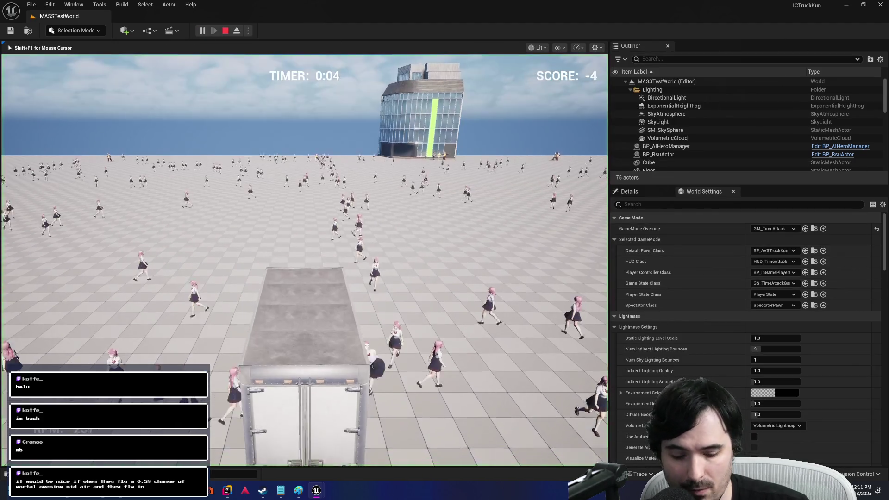
key("Escape")
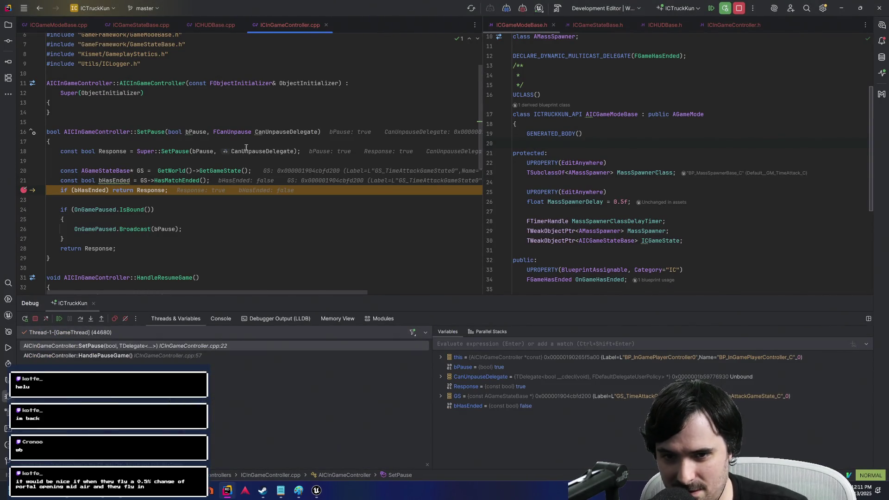
Step: Resume twice until SetPause breaks from HandleMatchHasEnded with bHasEnded false, then switch to Trello
left_click(712, 8)
key("alt+Tab")
key("alt+shift+Tab")
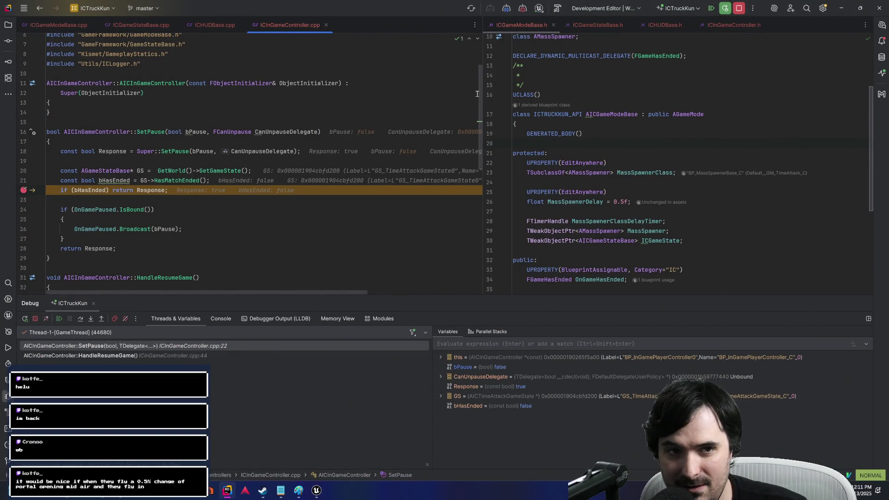
left_click(712, 8)
key("alt+Tab")
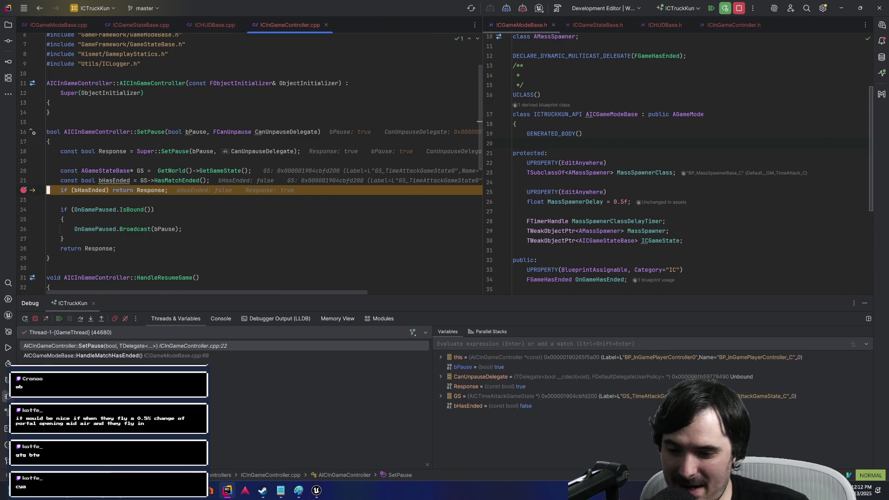
key("super+d")
key("alt+Tab")
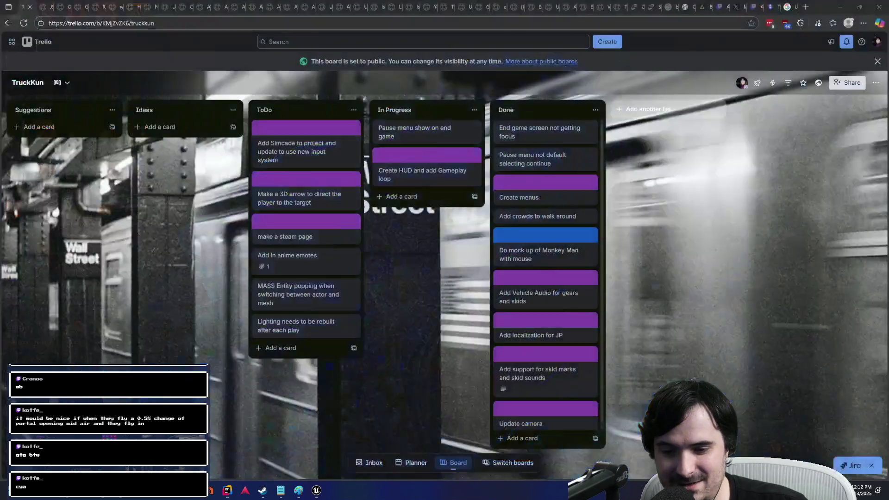
Step: Add the Ideas card 'Chance to open portal and have the hero fly through the portal'
left_click(153, 128)
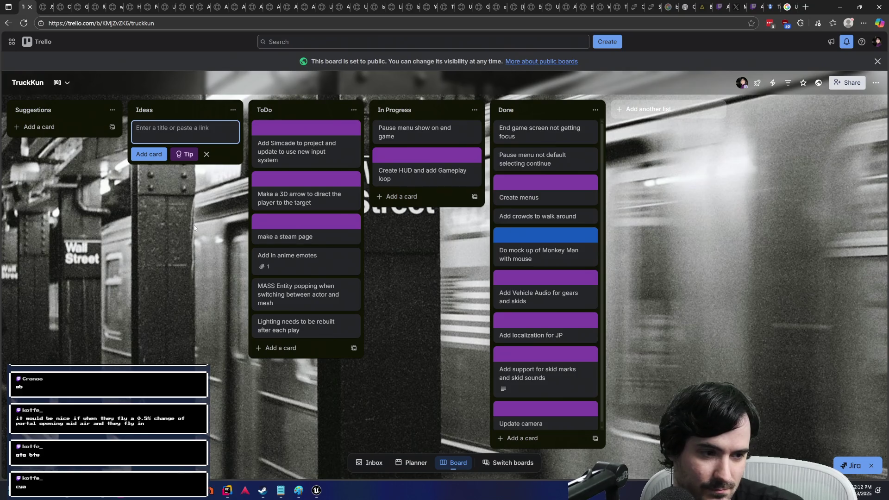
type("Chance to o")
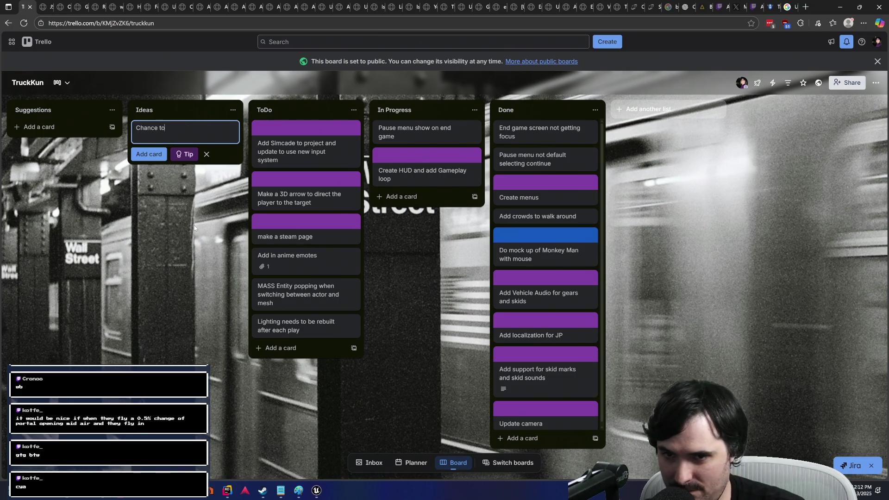
type("pen po")
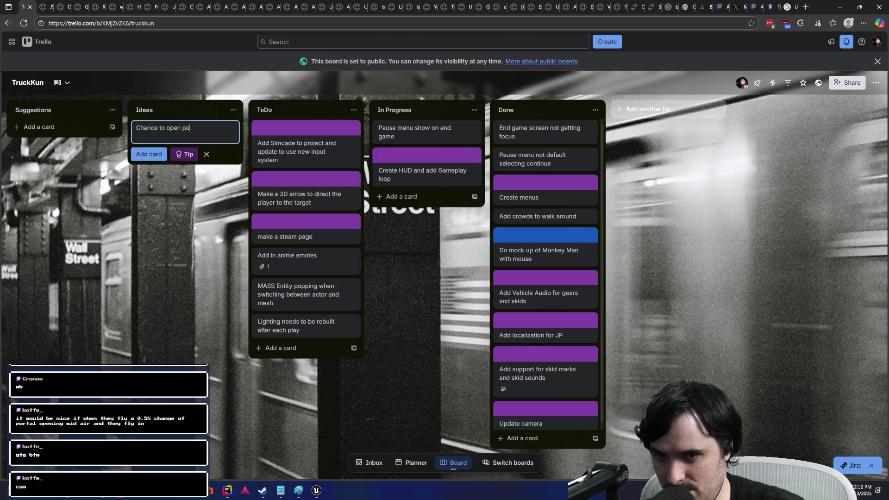
type("rtal and have t")
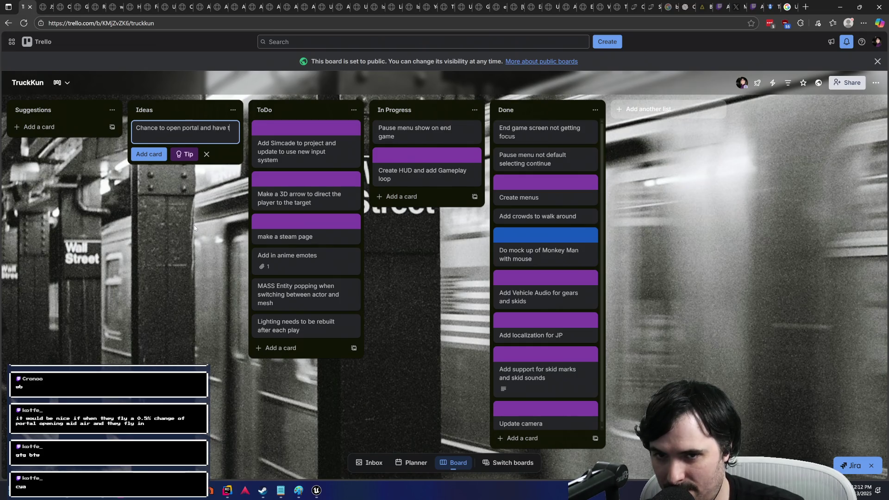
type("he her")
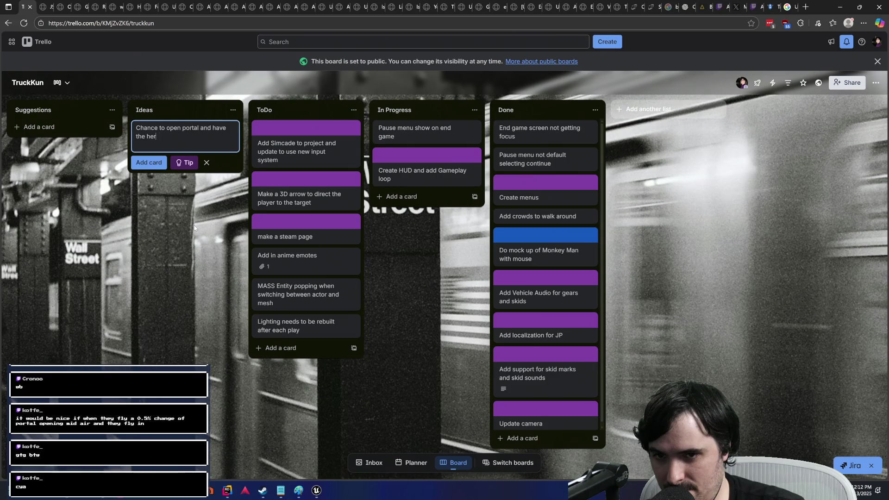
type("o fly through the portal")
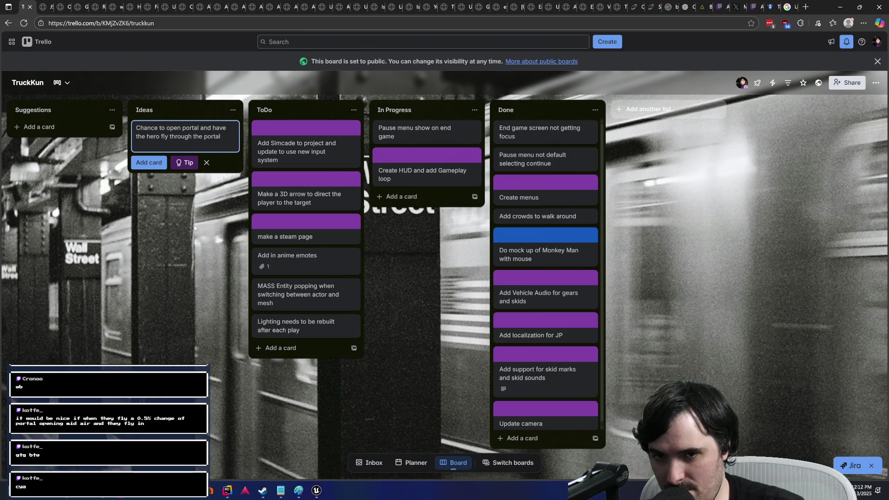
key("Return")
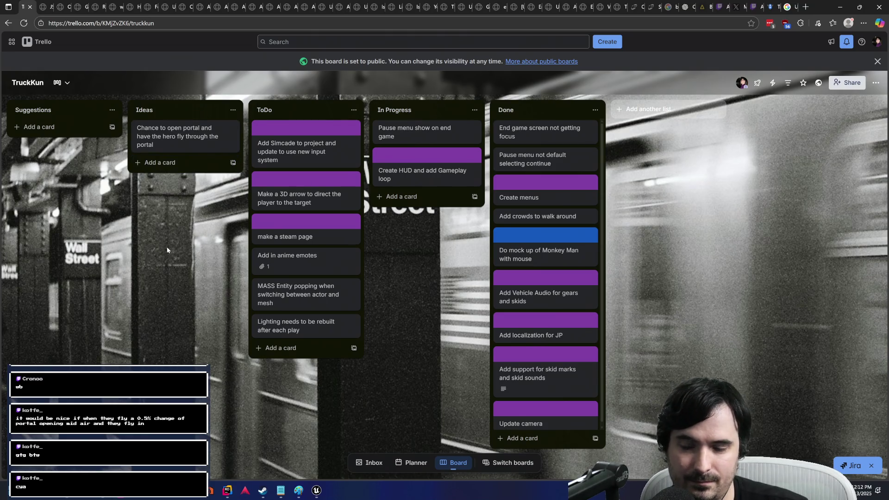
key("alt+Tab")
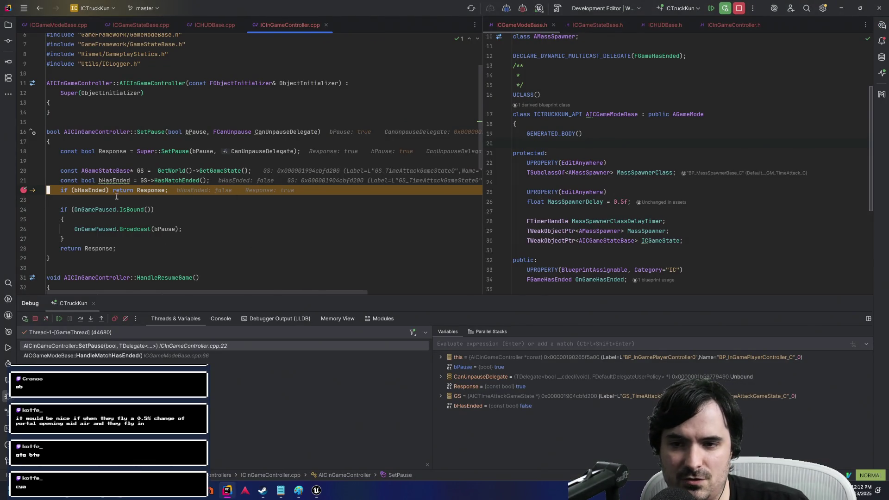
Step: Step over the bHasEnded check and go to AGameStateBase::HasMatchEnded in GameStateBase.cpp
mouse_move(84, 193)
mouse_move(142, 191)
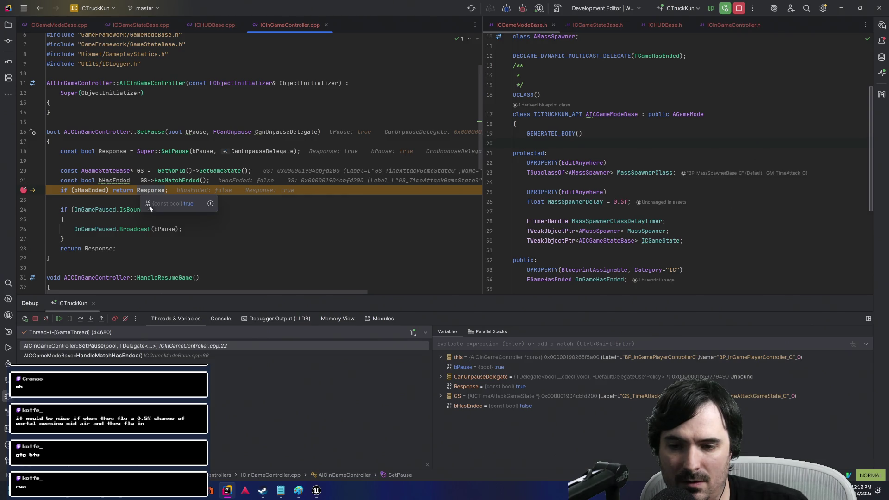
left_click(77, 319)
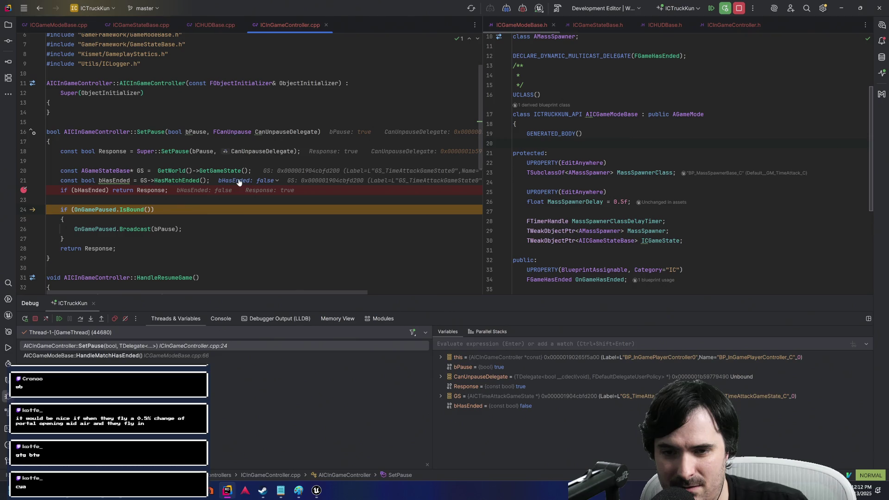
left_click(181, 181, "ctrl")
scroll(200, 198, "down", 3)
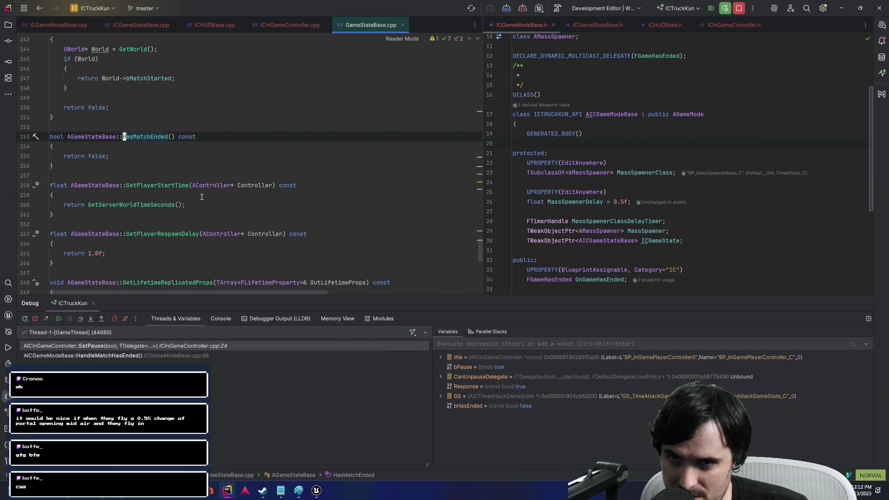
Step: Look over the ICGameStateBase, ICInGameController SetPause, and ICHUDBase code
left_click(146, 25)
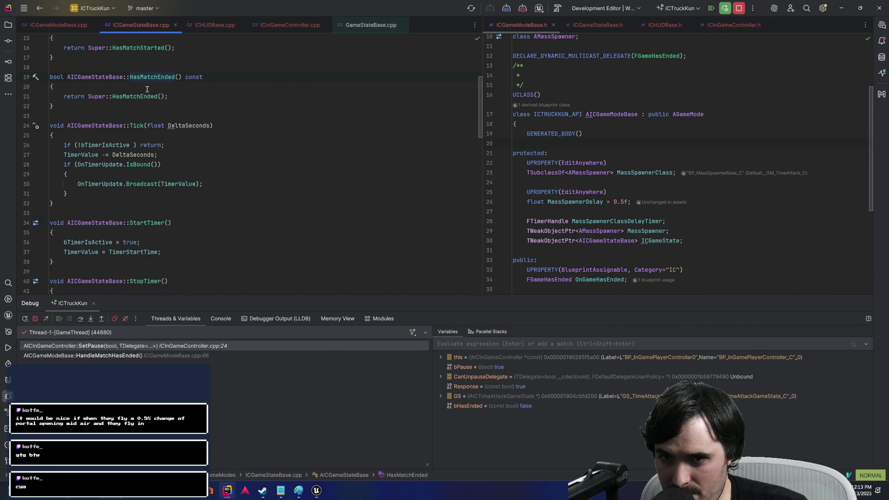
mouse_move(153, 47)
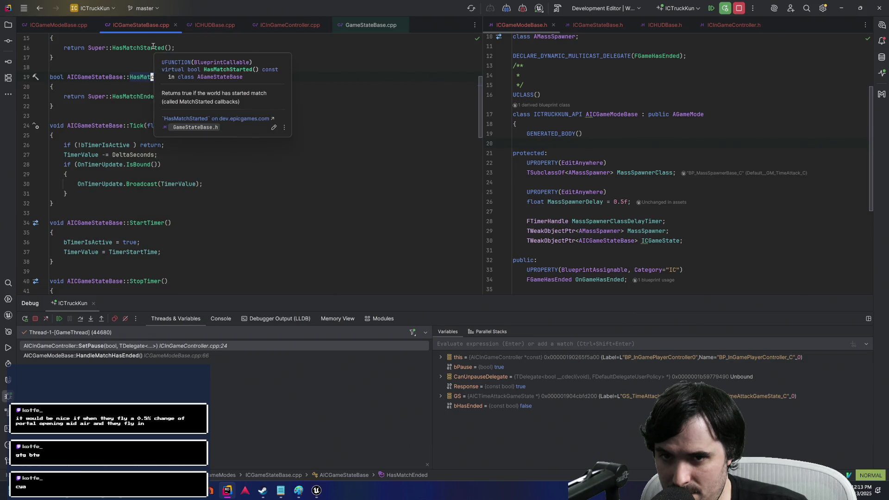
left_click(137, 86)
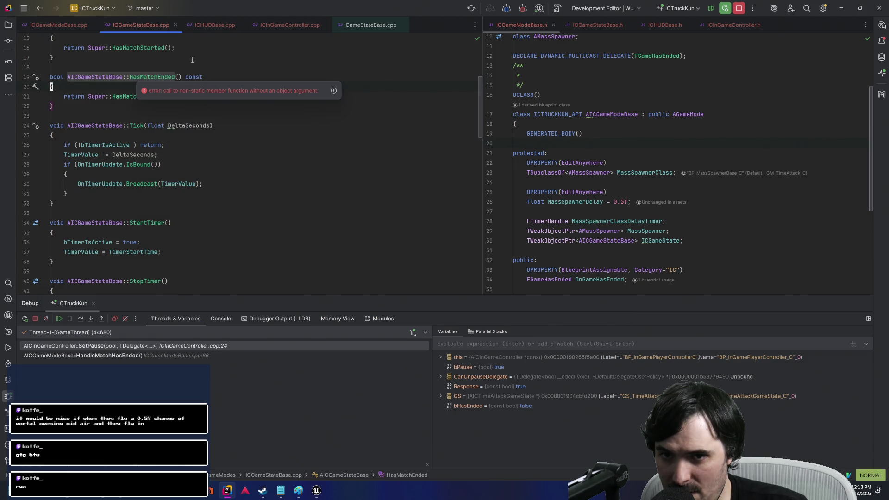
left_click(291, 22)
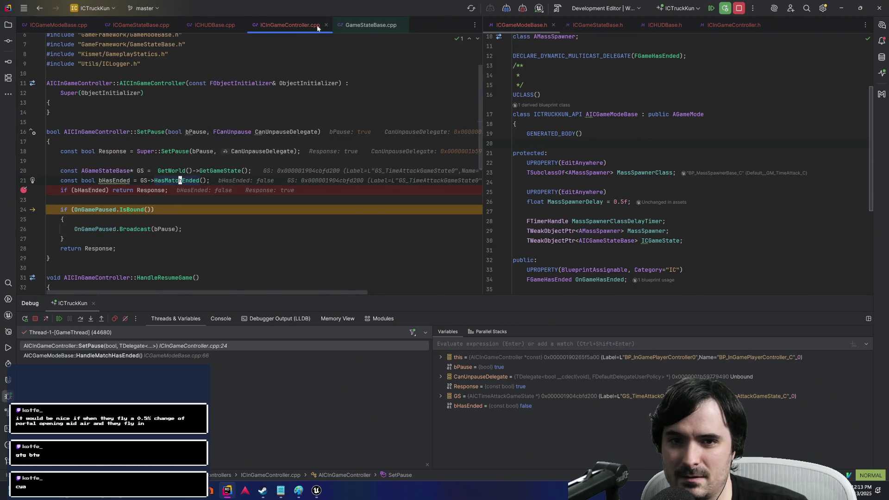
key("F12")
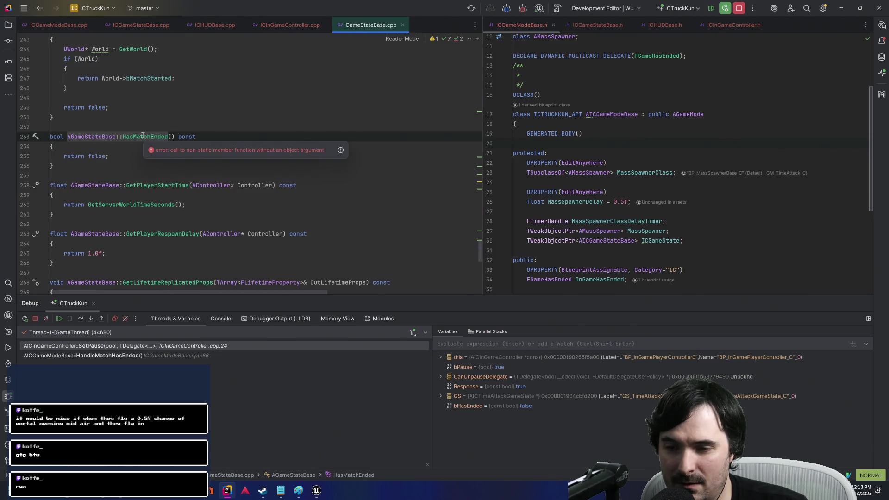
left_click(217, 23)
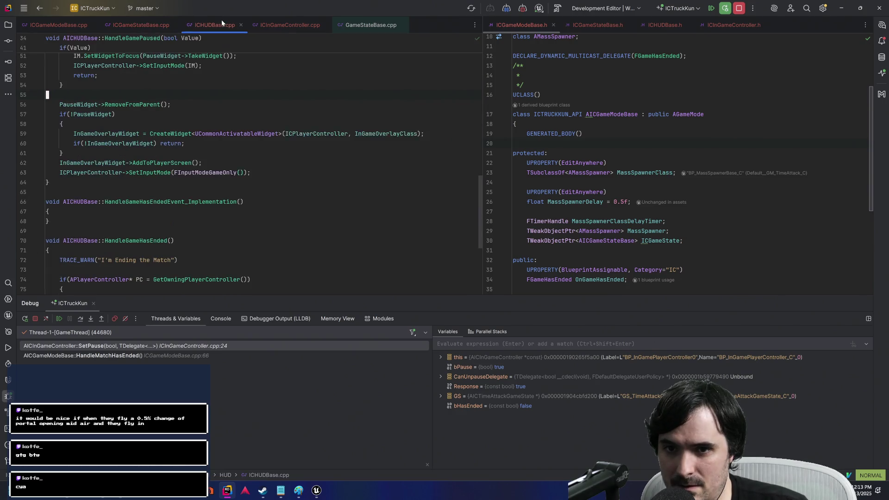
Step: Resume until SetPause breaks again, then return to the ICGameStateBase HasMatchEnded override
left_click(711, 8)
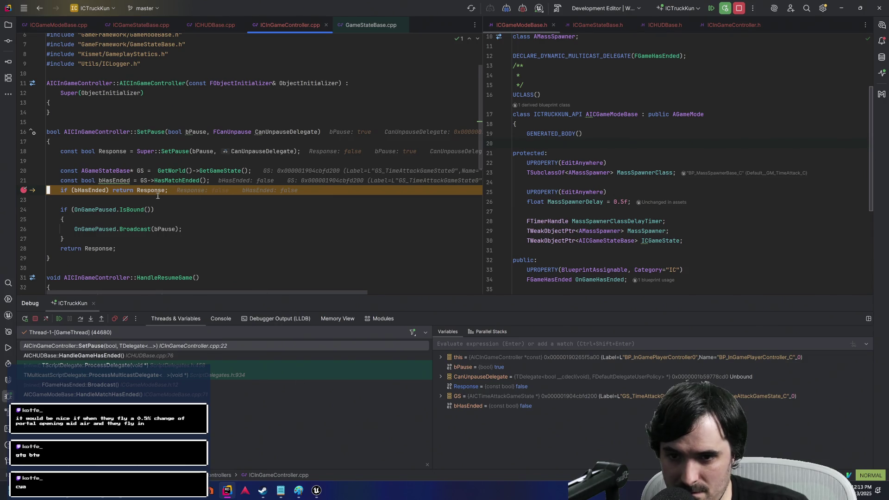
left_click(185, 180, "ctrl")
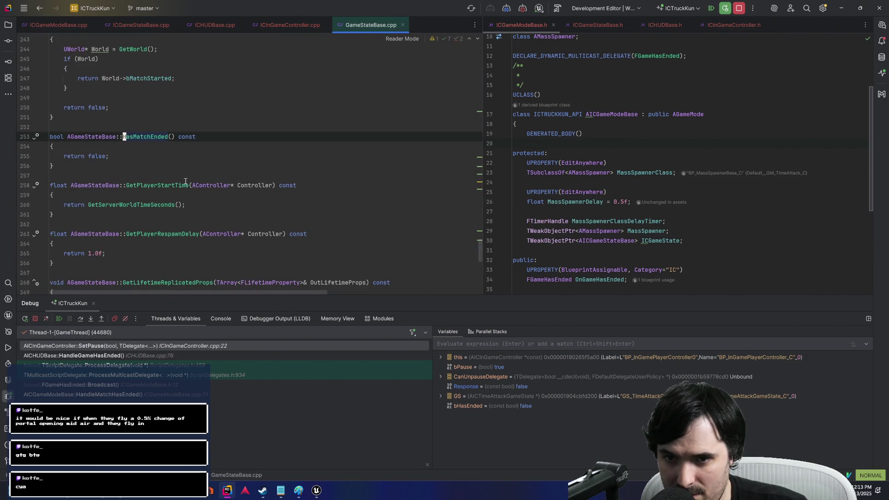
left_click(141, 25)
scroll(159, 109, "up", 1)
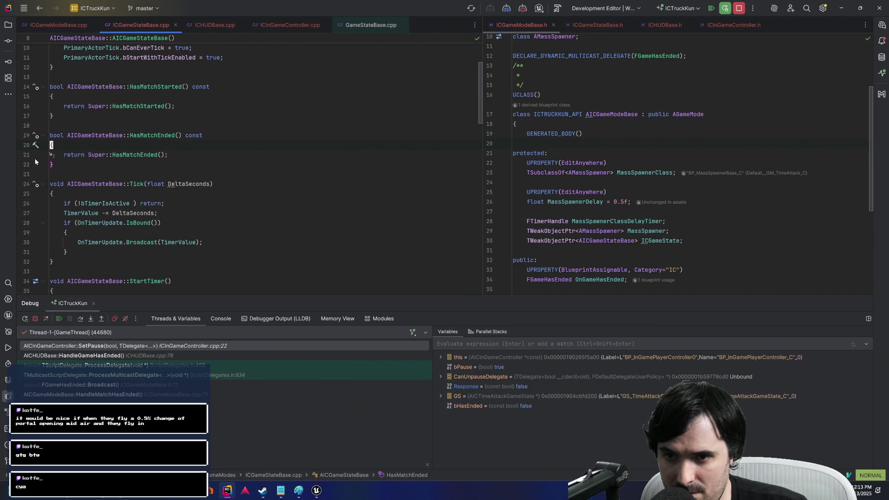
Step: Set a breakpoint on line 21's return Super::HasMatchEnded() in the override
left_click(26, 156)
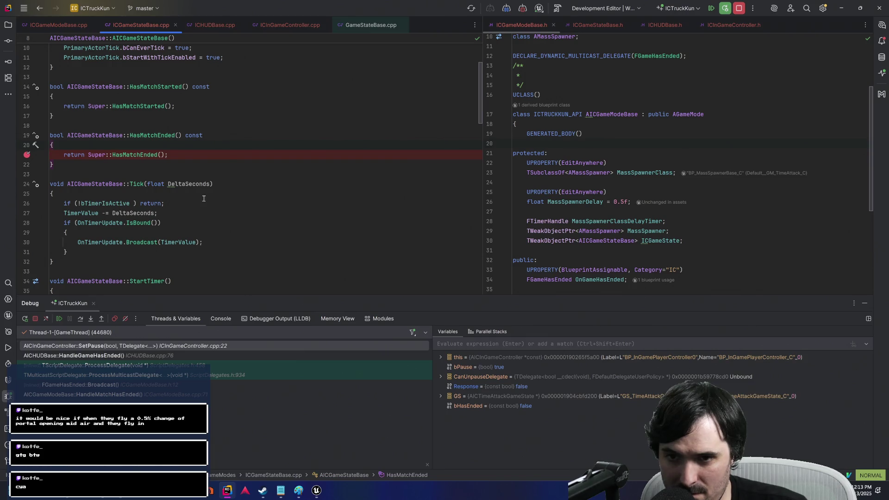
left_click(131, 155)
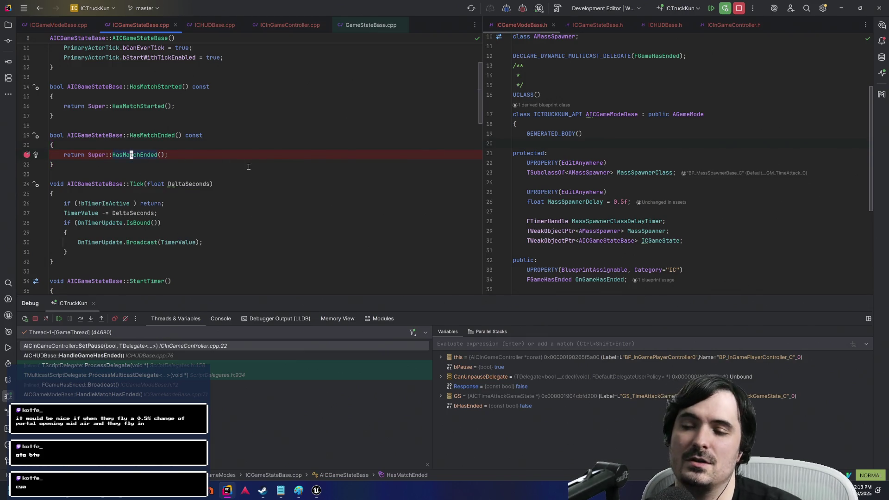
key("b")
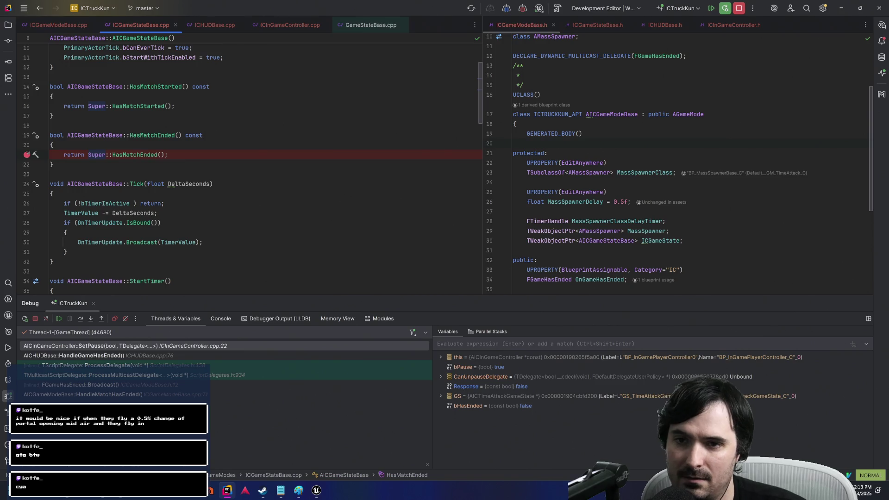
scroll(243, 195, "up", 2)
scroll(243, 198, "down", 8)
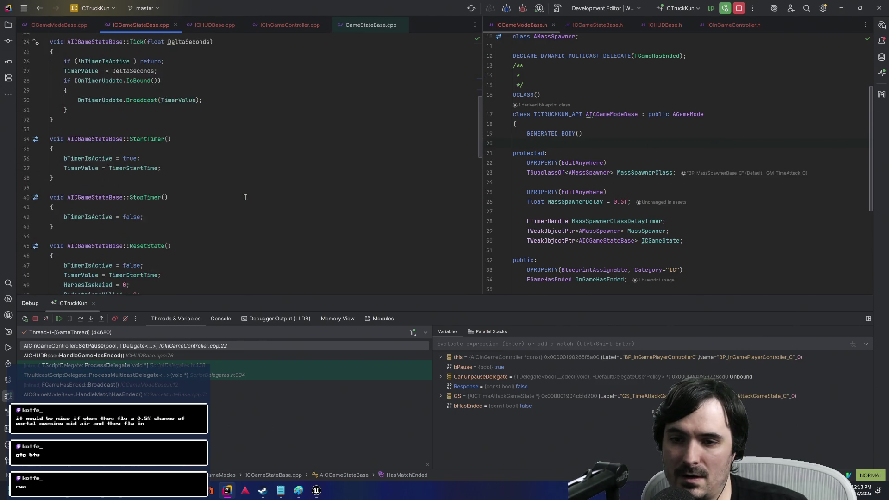
scroll(189, 138, "up", 5)
key("dollar")
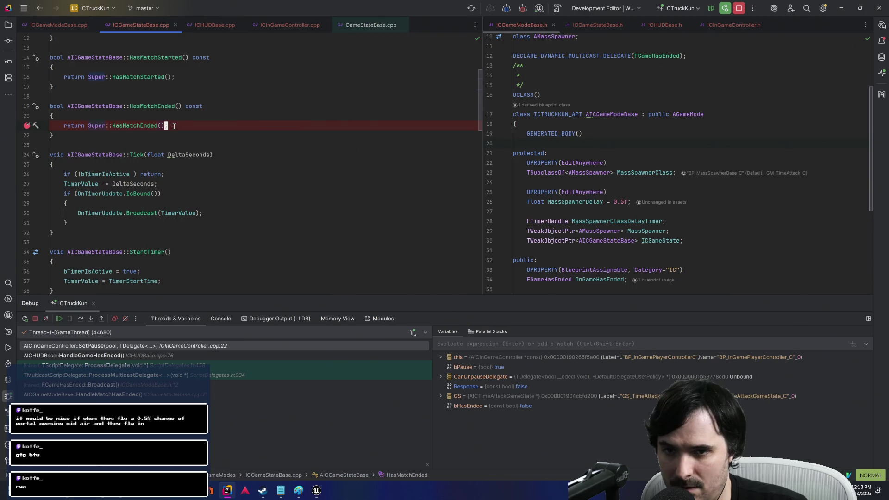
key("k")
Step: Type a trial line above the return, then delete it so the code stays unchanged
key("o")
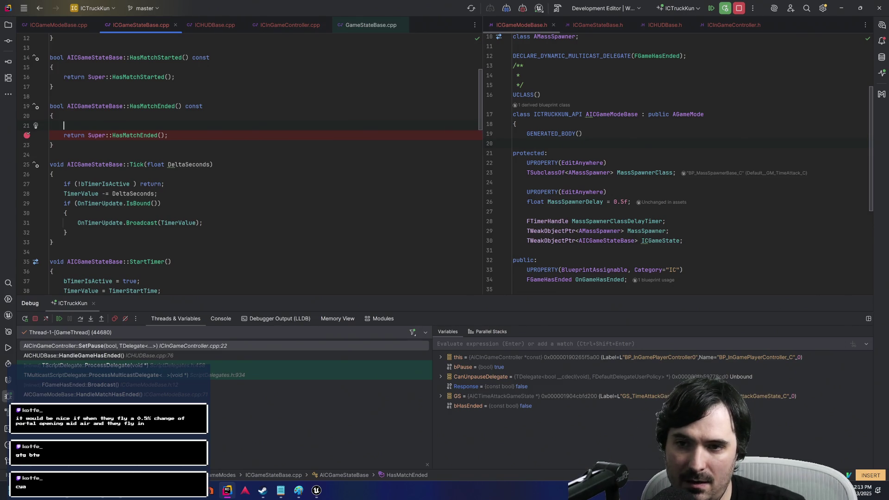
type("ReadyTo E")
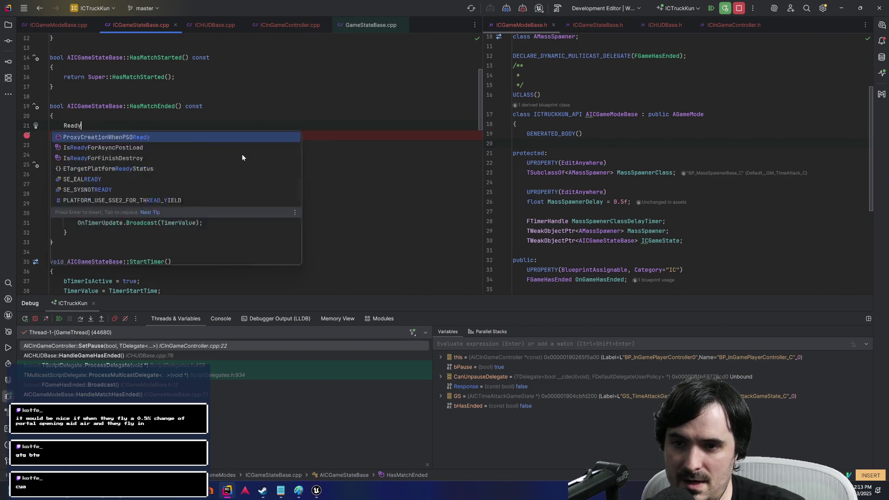
key("ctrl+BackSpace")
key("ctrl+BackSpace")
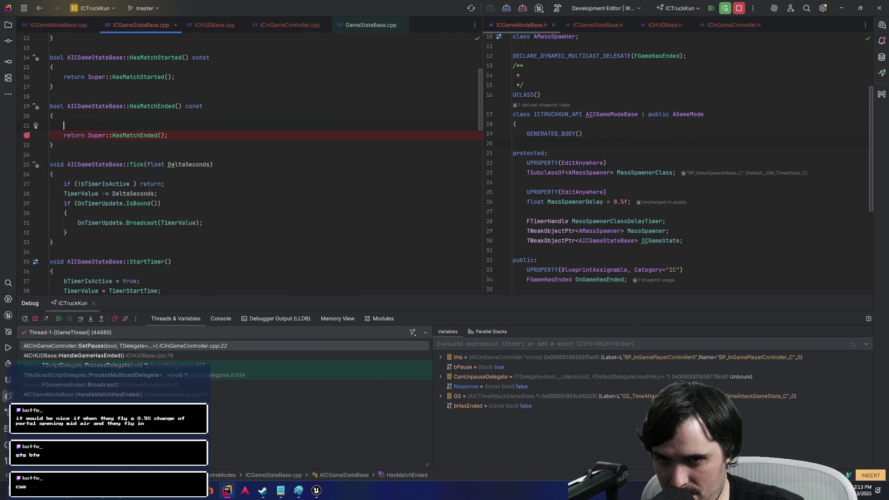
key("Escape")
key("d")
key("d")
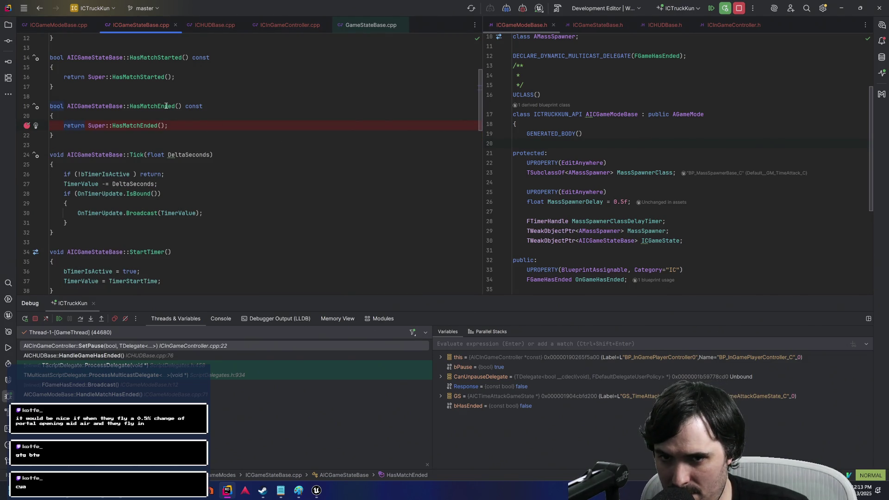
key("alt+Tab")
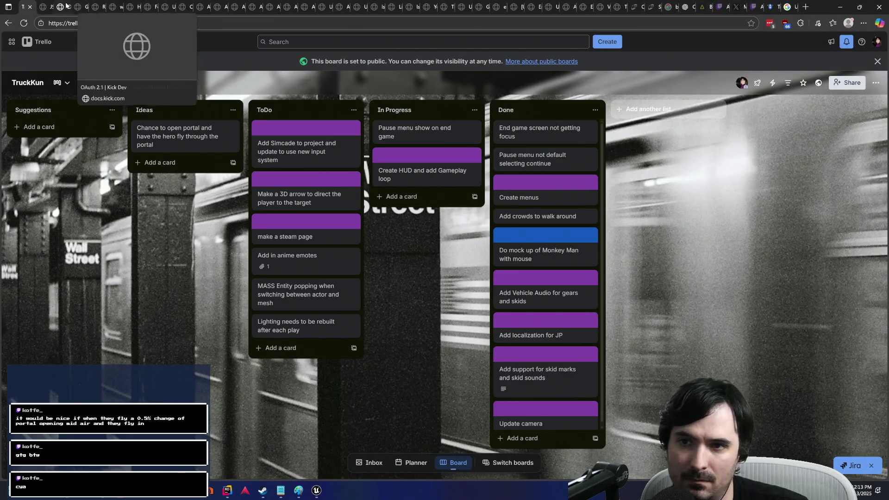
Step: Close the fourteen extra tabs beside the TruckKun Trello board tab
middle_click(52, 10)
middle_click(52, 10)
middle_click(52, 9)
middle_click(52, 10)
middle_click(52, 9)
middle_click(52, 9)
middle_click(52, 10)
middle_click(52, 9)
middle_click(53, 9)
middle_click(52, 9)
middle_click(53, 9)
middle_click(53, 9)
middle_click(54, 9)
middle_click(54, 9)
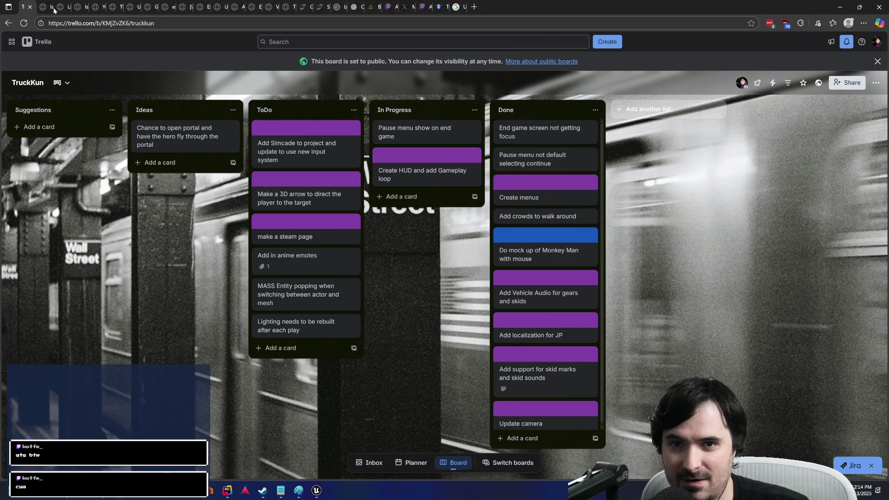
middle_click(53, 10)
middle_click(53, 9)
middle_click(54, 9)
middle_click(54, 10)
middle_click(54, 9)
middle_click(54, 9)
middle_click(53, 9)
middle_click(54, 10)
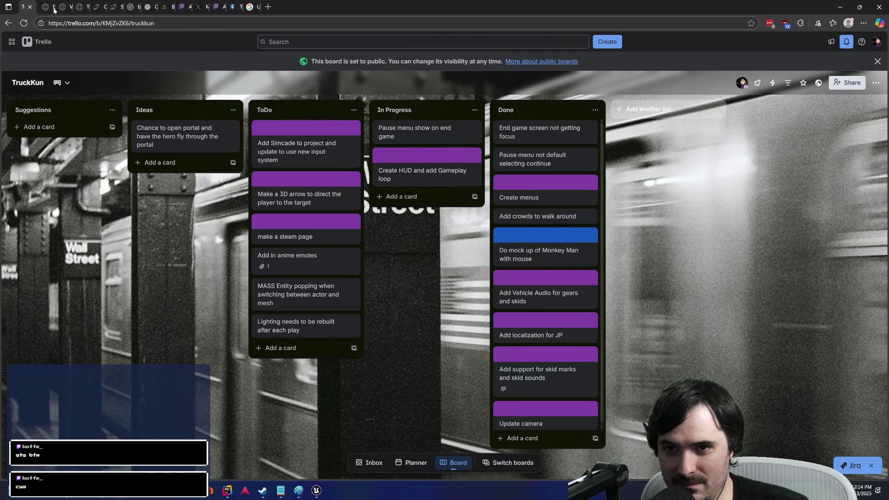
middle_click(54, 10)
middle_click(53, 10)
middle_click(53, 9)
middle_click(54, 9)
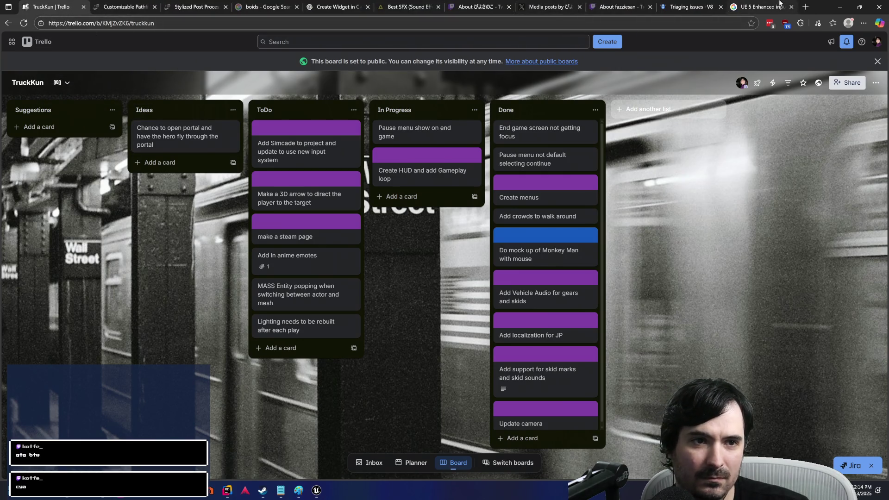
Step: Move the ChatGPT tab beside Trello and ask 'How do I check if my match has ended?'
left_click_drag(333, 8, 128, 8)
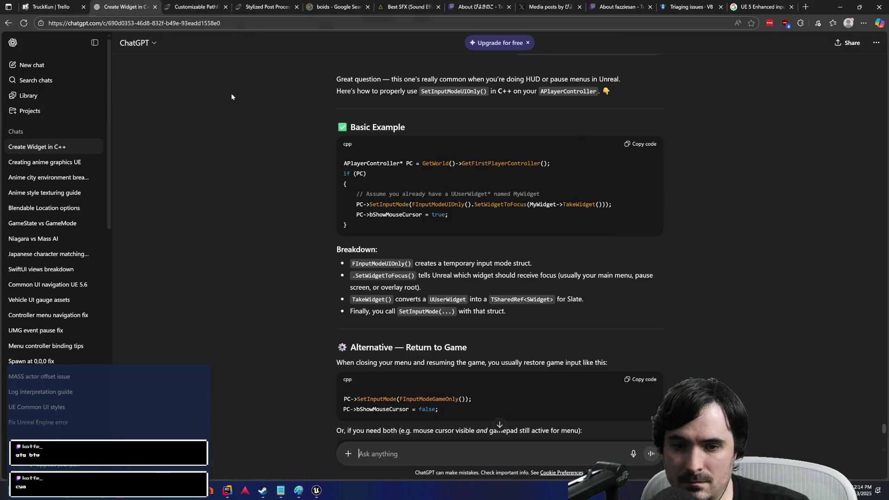
left_click(381, 456)
type("How do ")
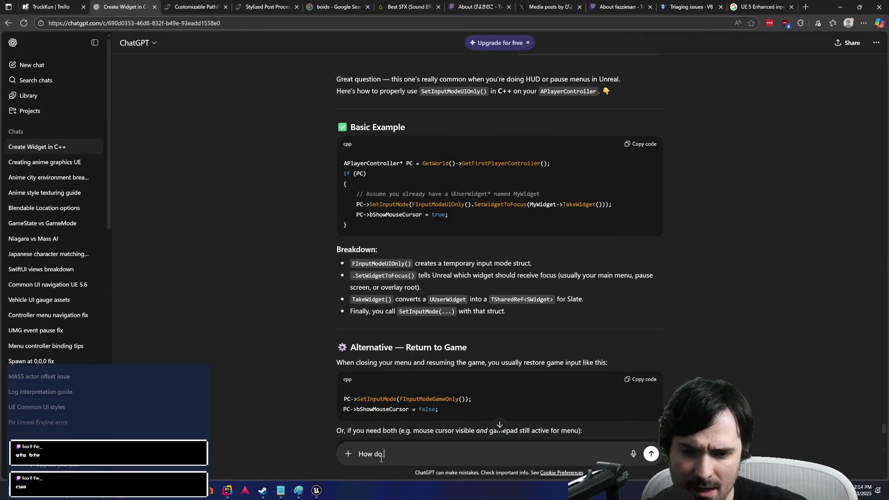
type("I check if a")
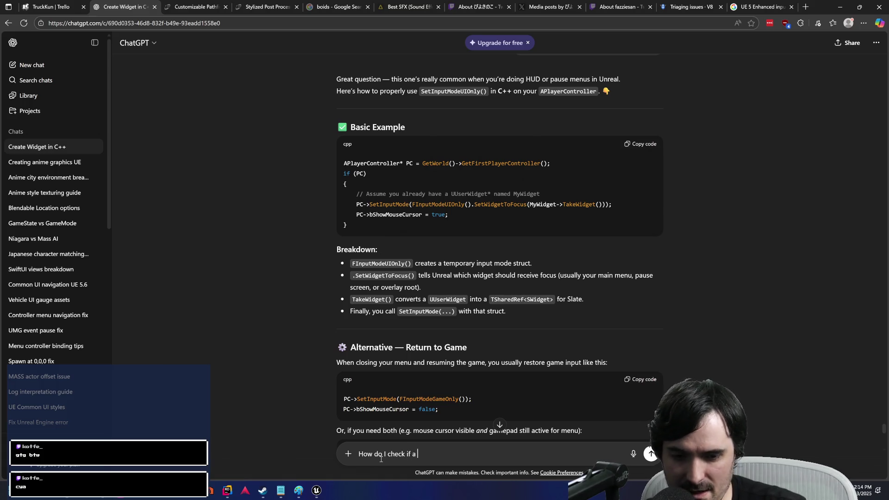
key("BackSpace")
key("BackSpace")
type("my match ")
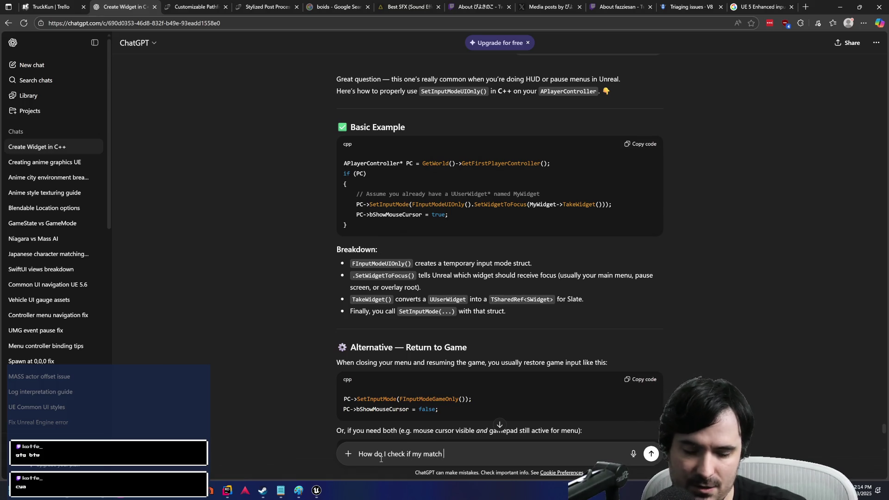
type("has ended?")
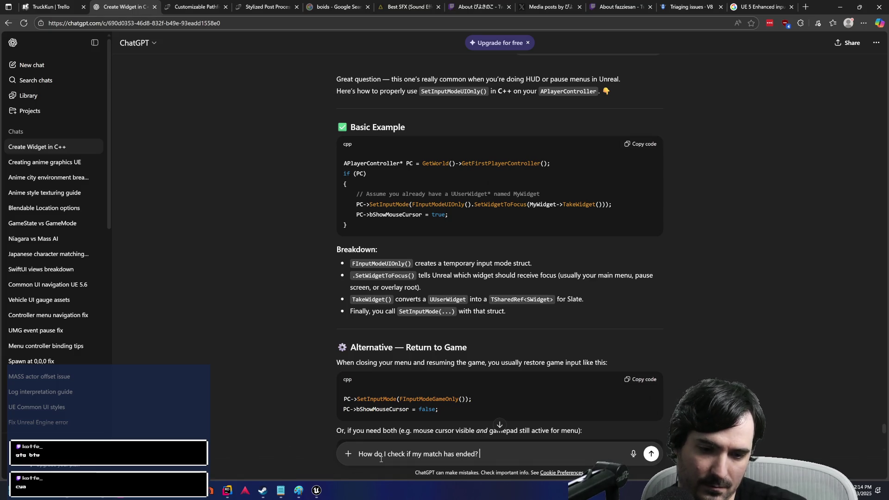
key("Return")
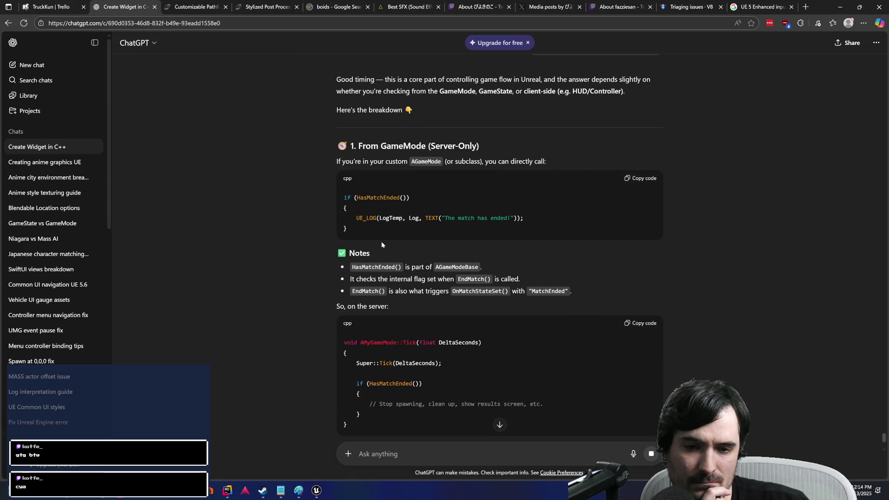
Step: Read through ChatGPT's reply on detecting match end, then return to Rider
scroll(381, 241, "down", 7)
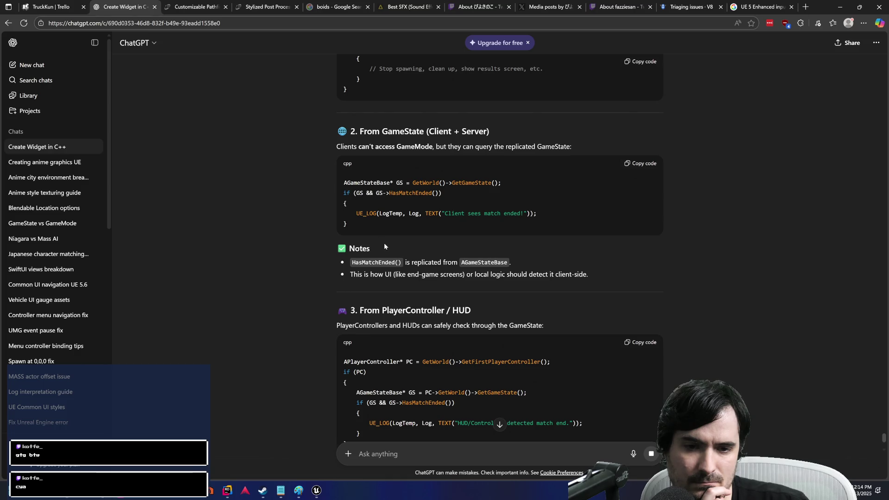
scroll(384, 243, "down", 1)
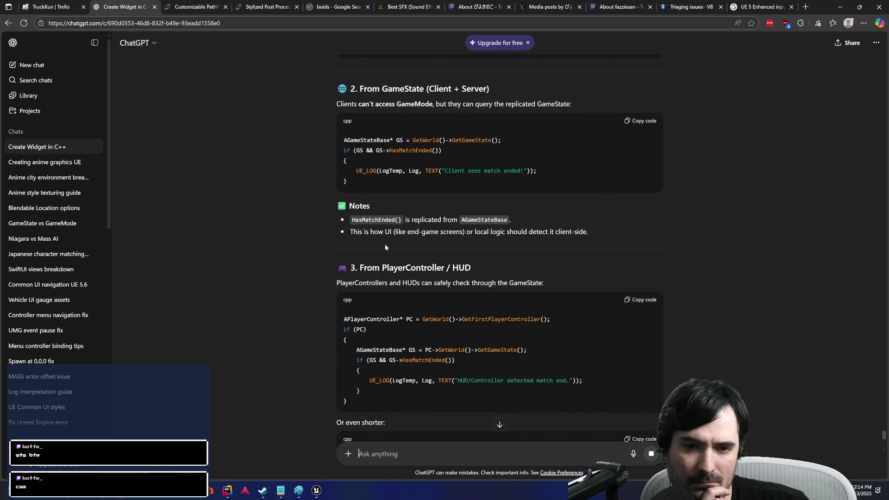
scroll(385, 246, "down", 5)
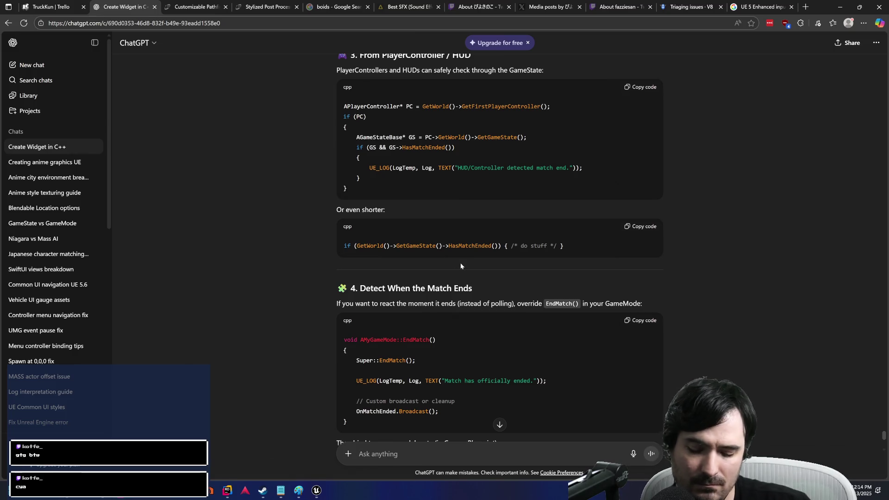
key("alt+Tab")
key("alt+Tab")
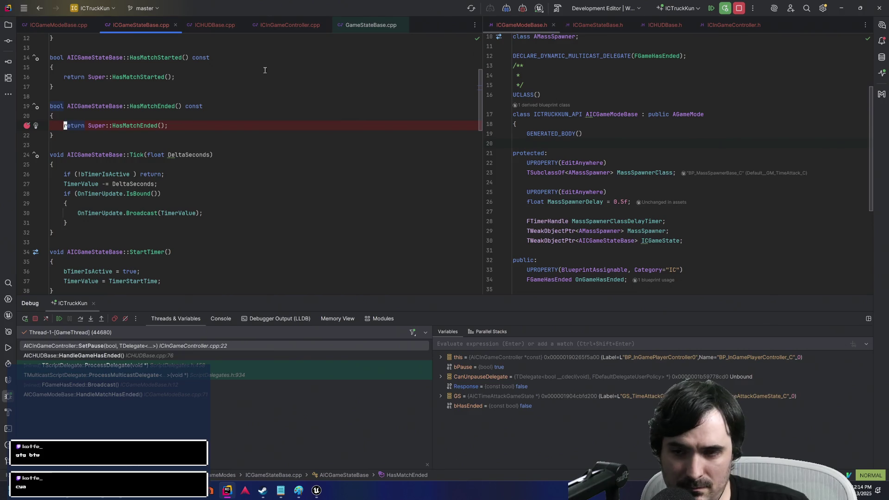
Step: Check AGameStateBase::HasMatchEnded in GameStateBase.cpp, then scroll to ChatGPT's TL;DR table
left_click(132, 127, "ctrl")
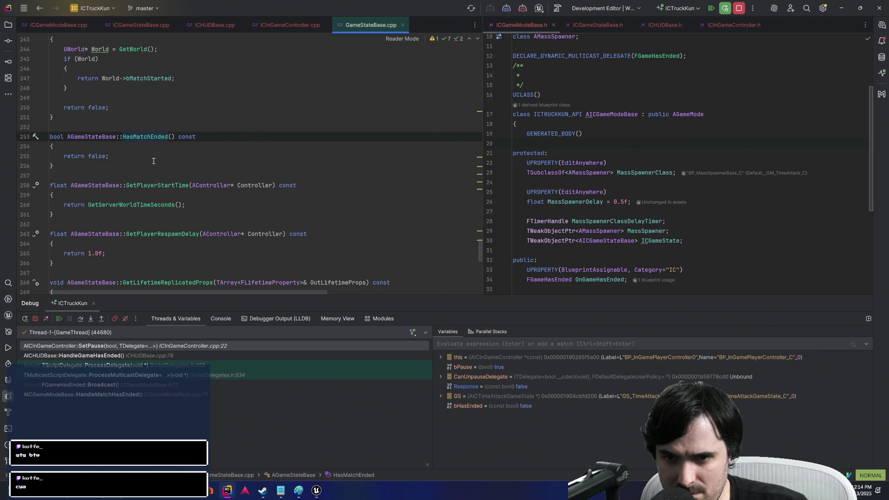
key("alt+Tab")
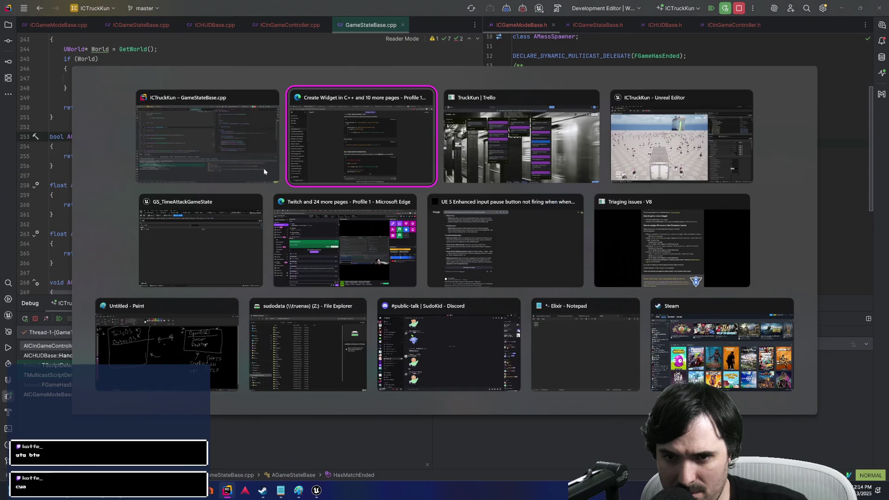
scroll(464, 238, "down", 3)
scroll(464, 238, "down", 3)
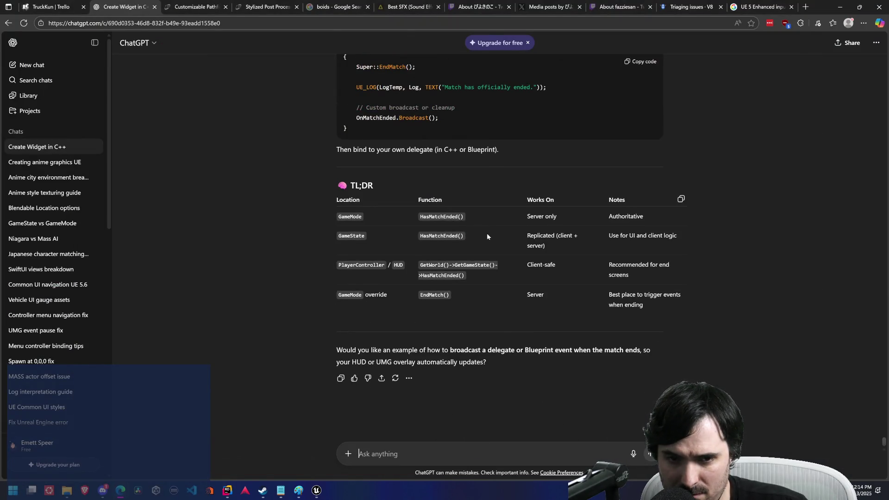
Step: Back in ChatGPT below the TL;DR table, begin a follow-up message reading 'Right now the'
key("alt+Tab")
key("alt+Tab")
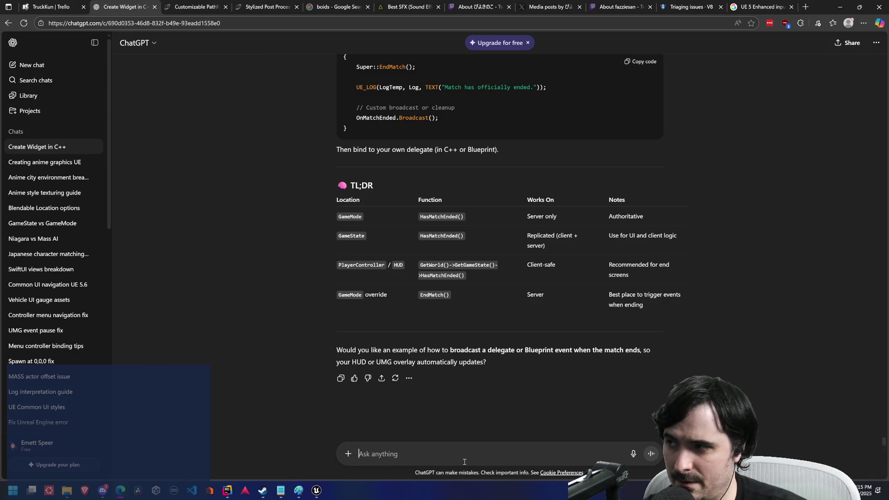
type("Right now the")
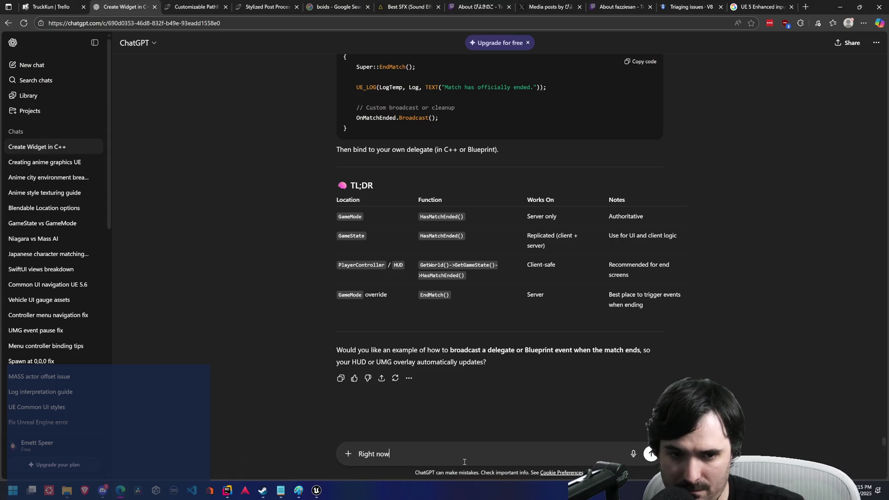
Step: Ask ChatGPT why GameState->HasMatchEnded() always returns false, then select its MatchState return line
key("ctrl+BackSpace")
key("ctrl+BackSpace")
key("ctrl+BackSpace")
type("by default GameState->HasMatchEnd")
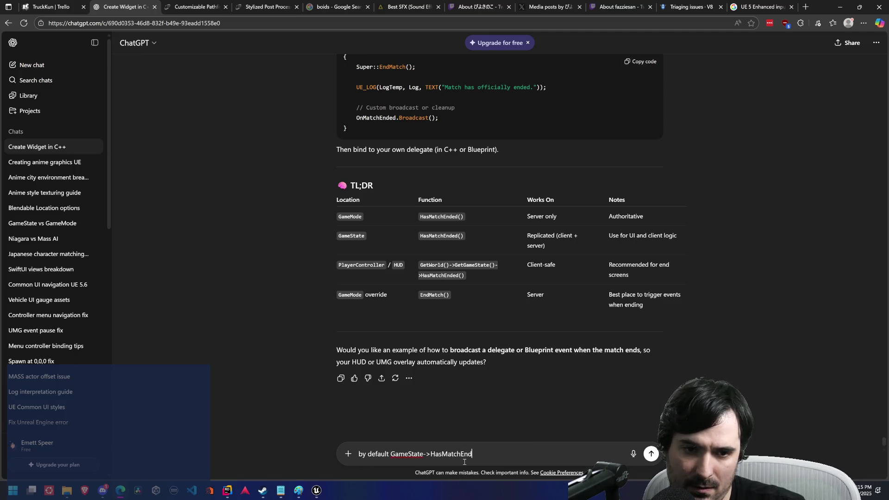
type("ed() a")
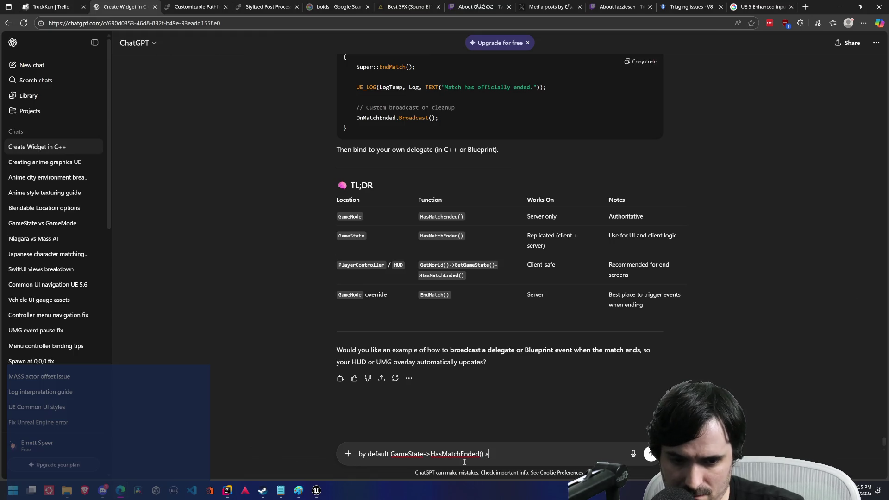
type("lways tr")
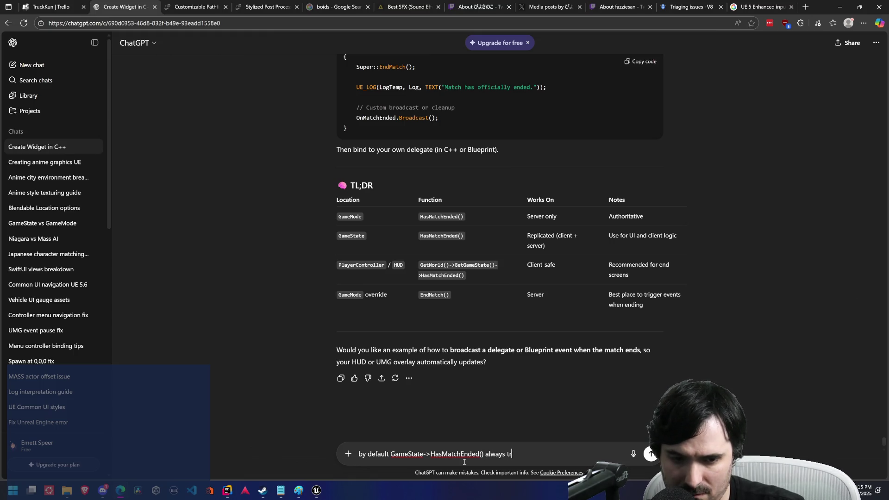
type("ueturns false")
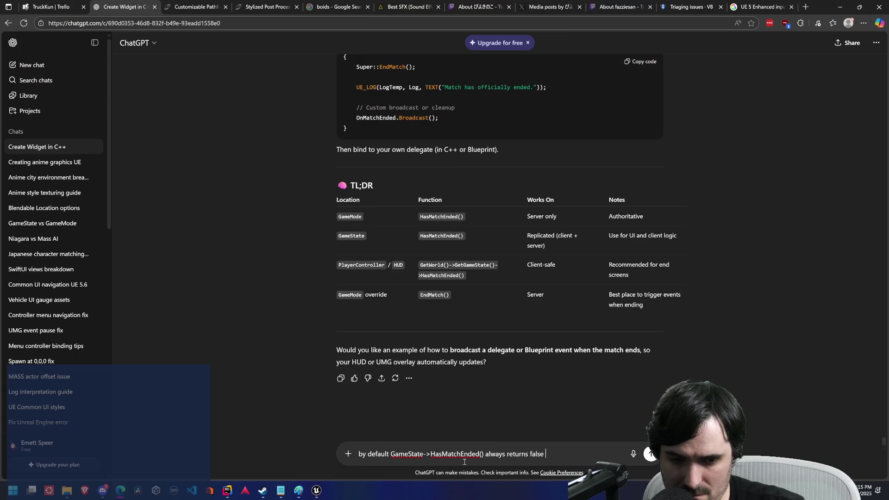
key("Return")
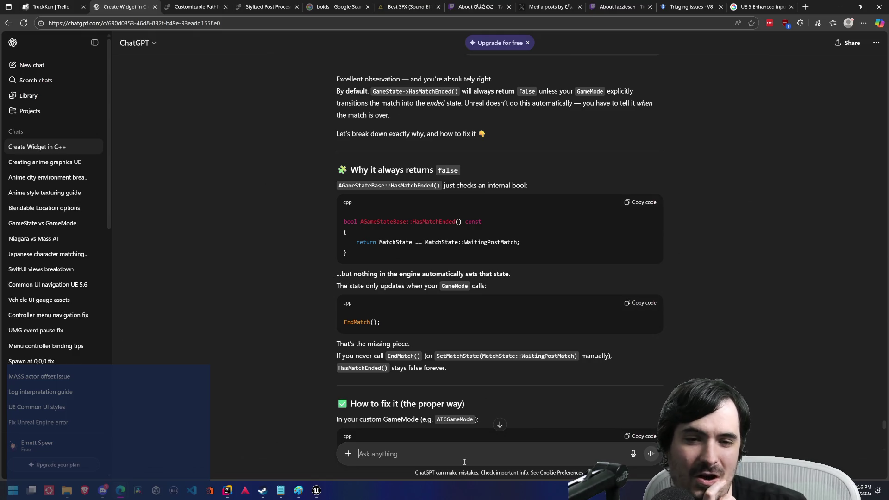
left_click_drag(521, 243, 356, 243)
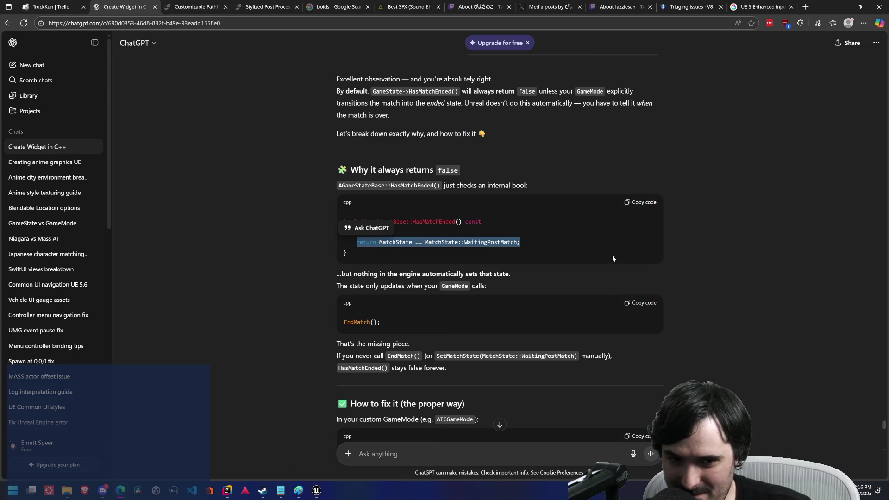
key("alt+Tab")
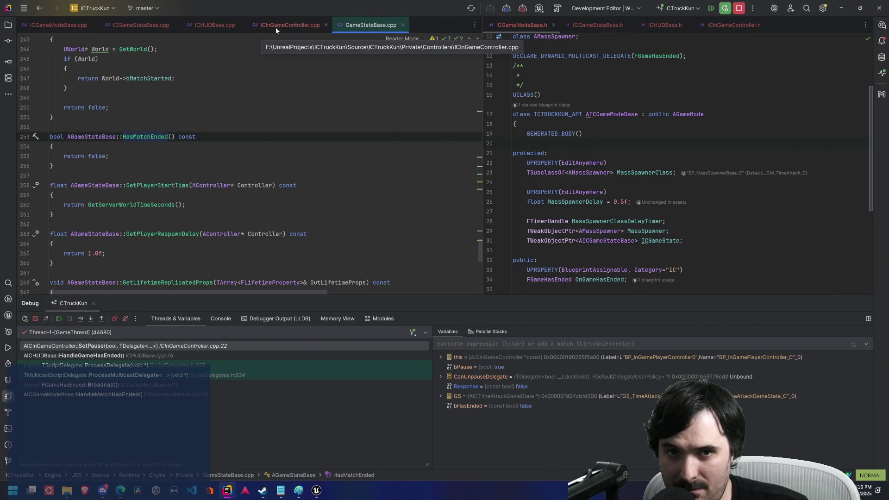
Step: Make HasMatchEnded in ICGameStateBase.cpp return MatchState == MatchState::WaitingPostMatch instead of the Super call
left_click(145, 24)
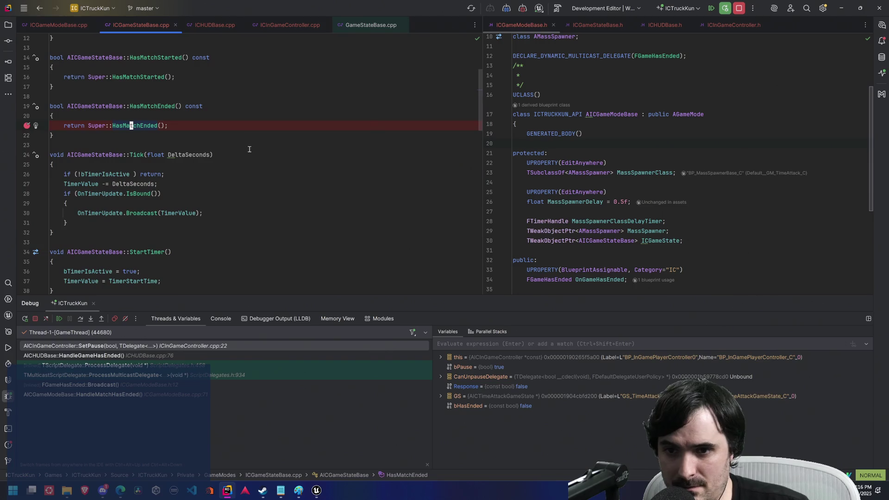
key("u")
key("u")
key("u")
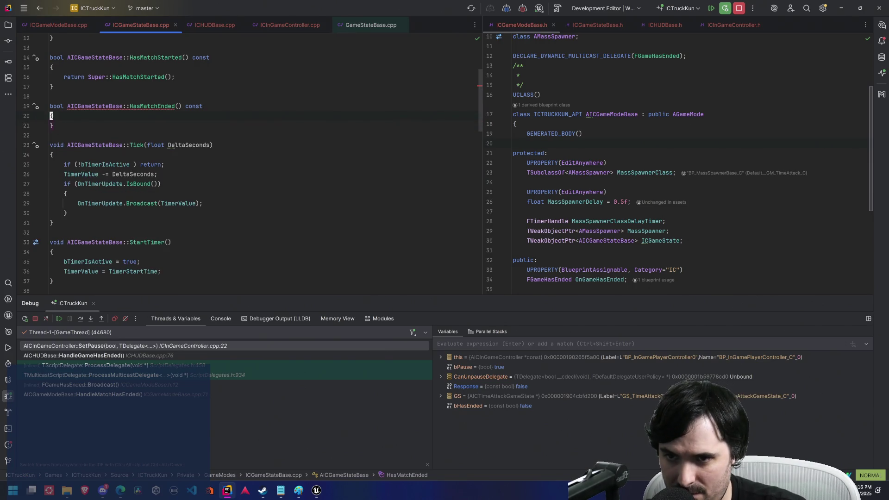
key("b")
key("b")
key("b")
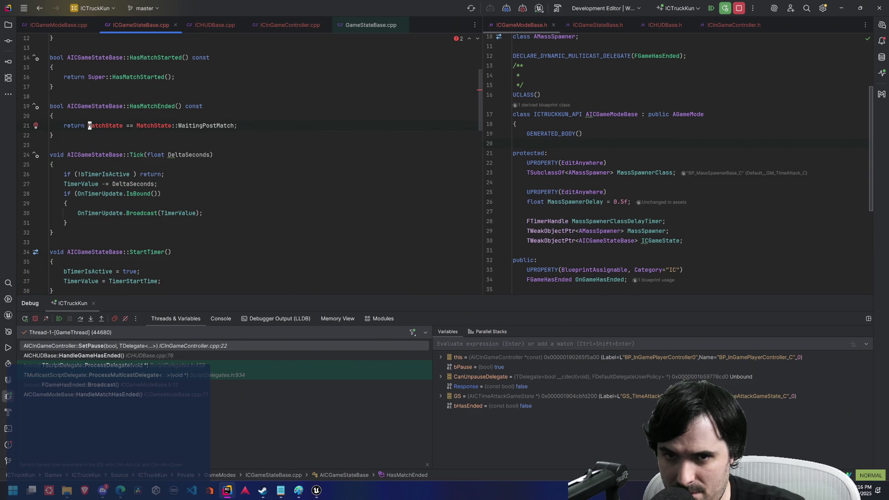
key("c")
key("c")
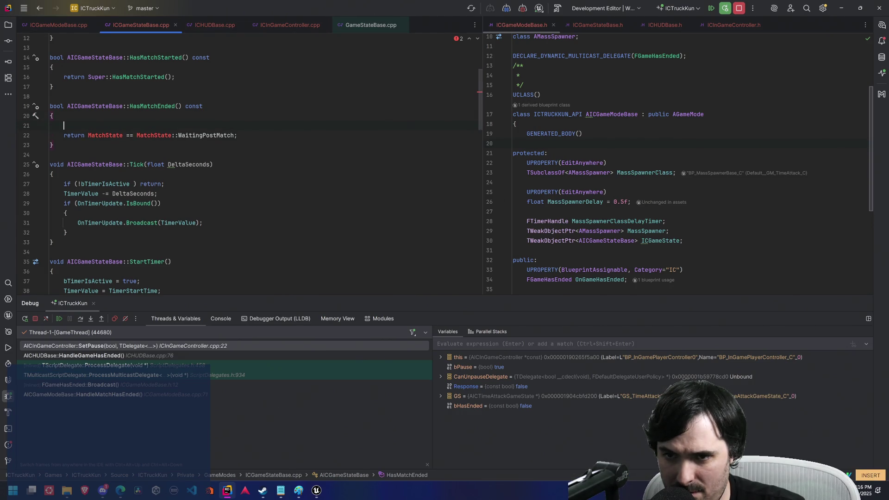
Step: Try trial MatchState:: and GetMatch lines above the return, then delete both
type("Match")
type("St")
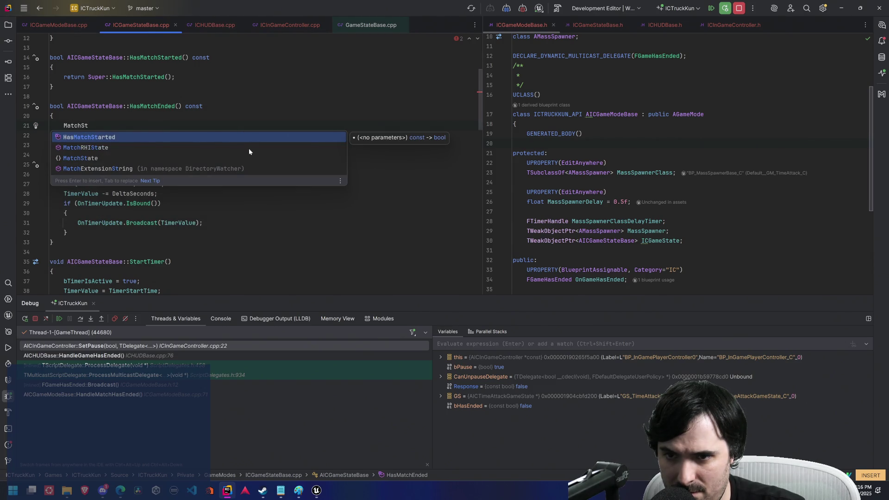
key("Down")
key("Down")
key("Return")
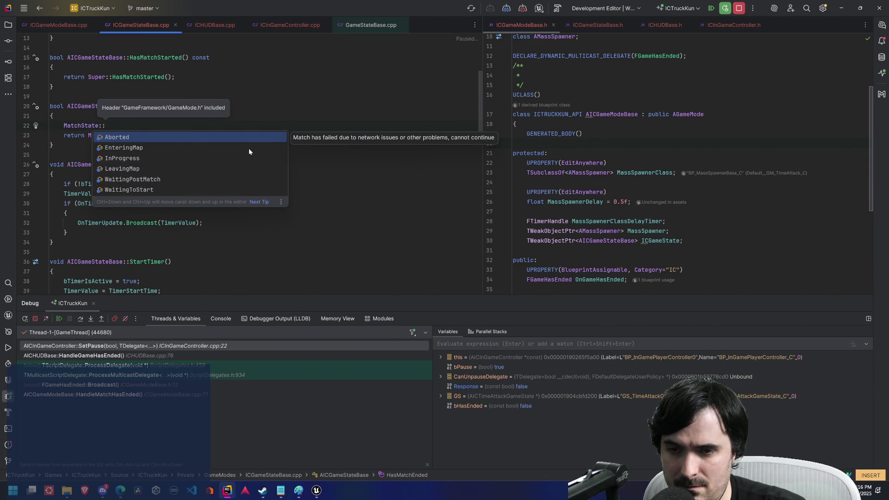
key("Escape")
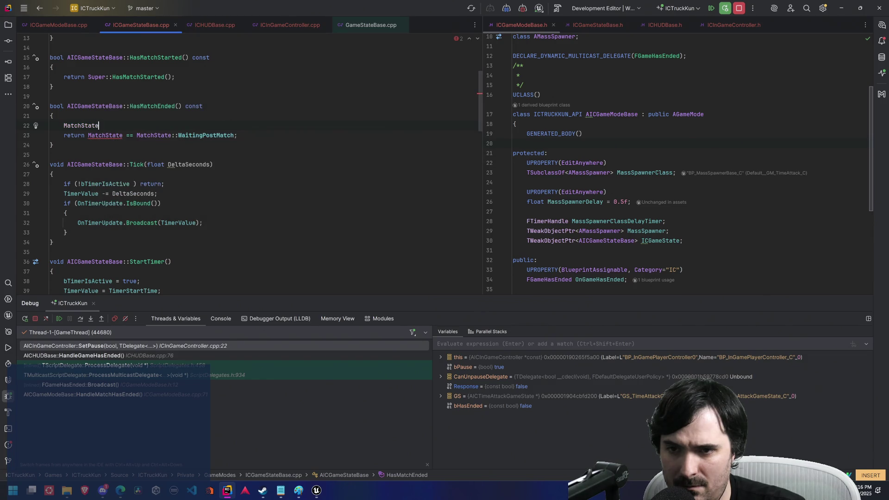
key("Escape")
key("d")
key("d")
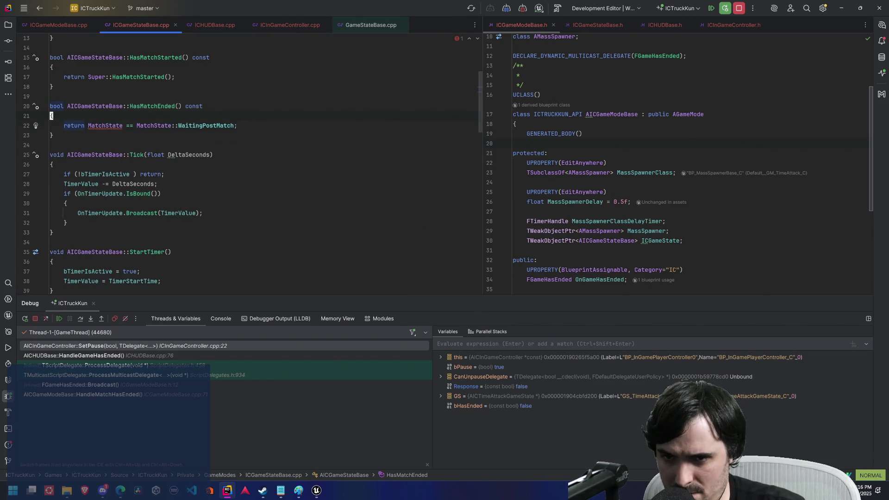
key("c")
key("c")
type("GetMatch")
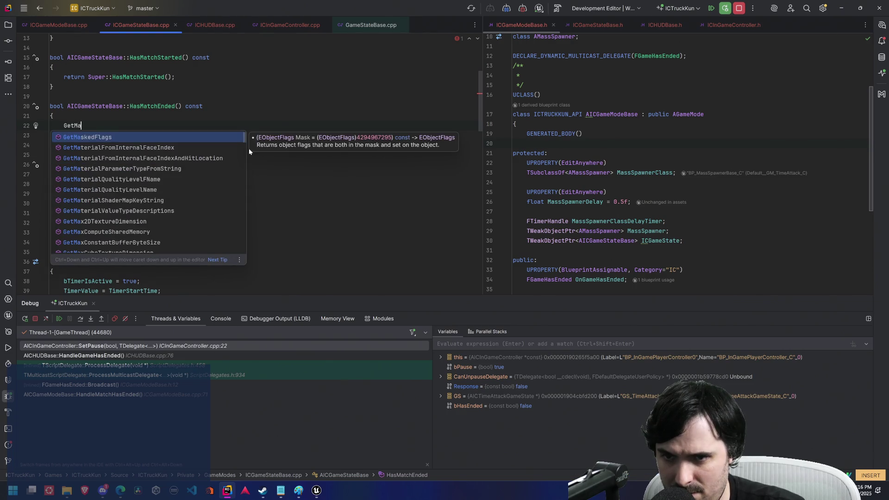
key("Escape")
key("Escape")
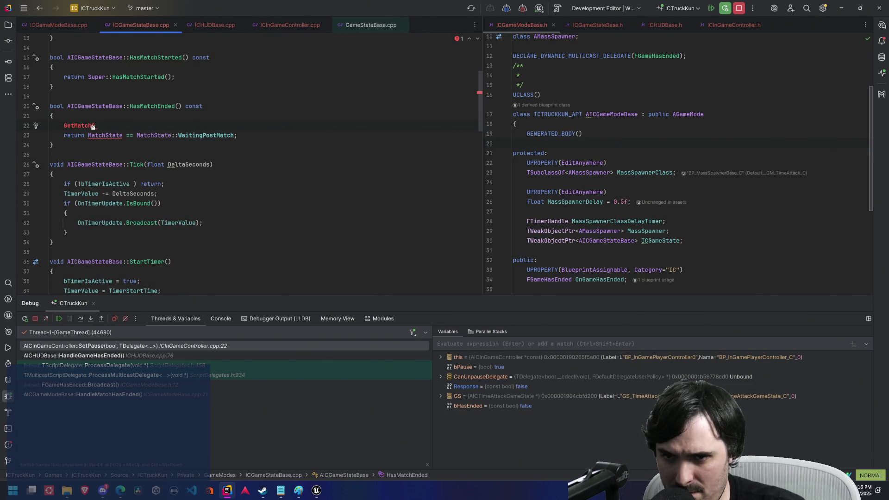
key("d")
key("d")
Step: Show GameStateBase.cpp in the right split pane and jump to the bMatchStarted declaration
mouse_move(371, 28)
left_mouse_down()
mouse_move(546, 26)
mouse_move(520, 19)
left_mouse_up()
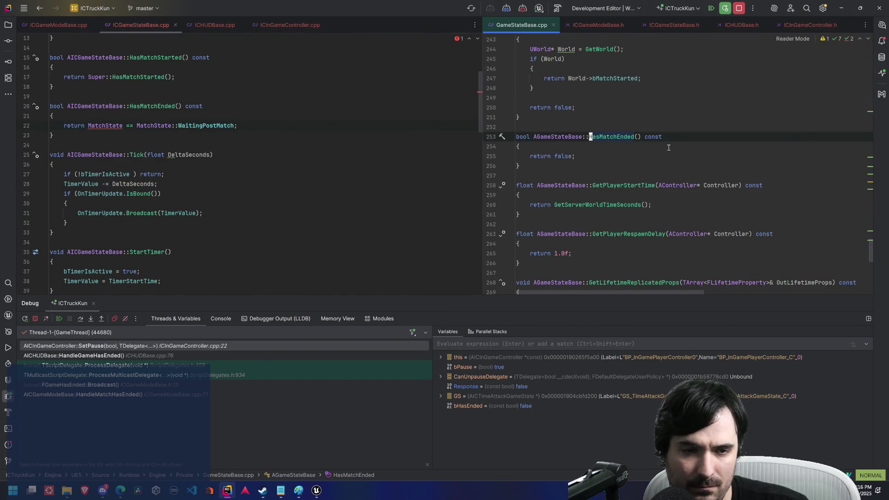
scroll(668, 154, "up", 1)
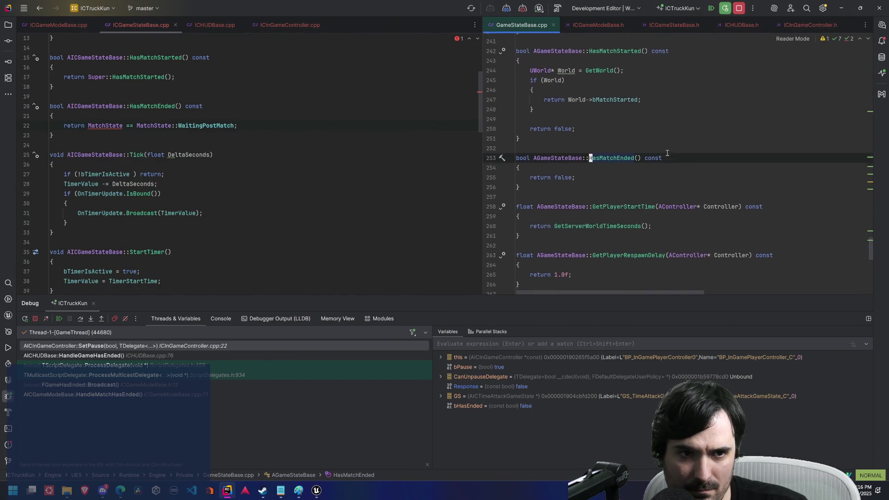
left_click(615, 108, "ctrl")
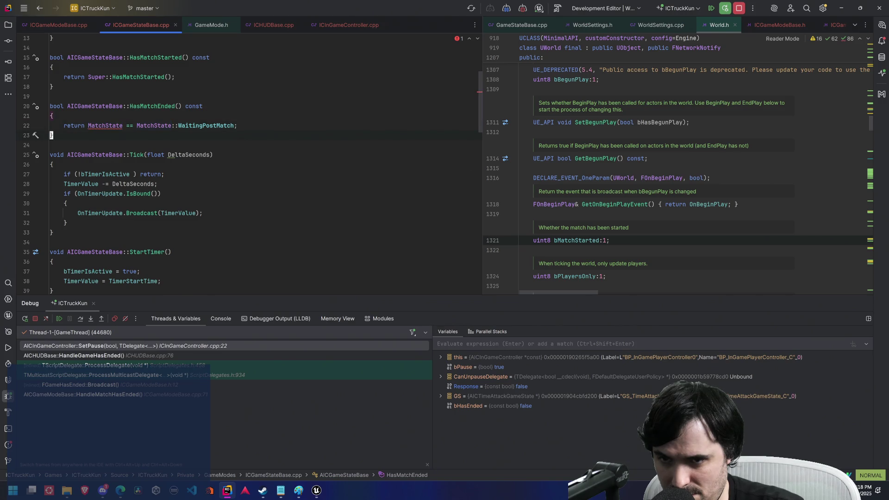
Step: Put back 'return Super::HasMatchEnded();' in place of the MatchState comparison and save with :w
key("shift+d")
type("aSuper")
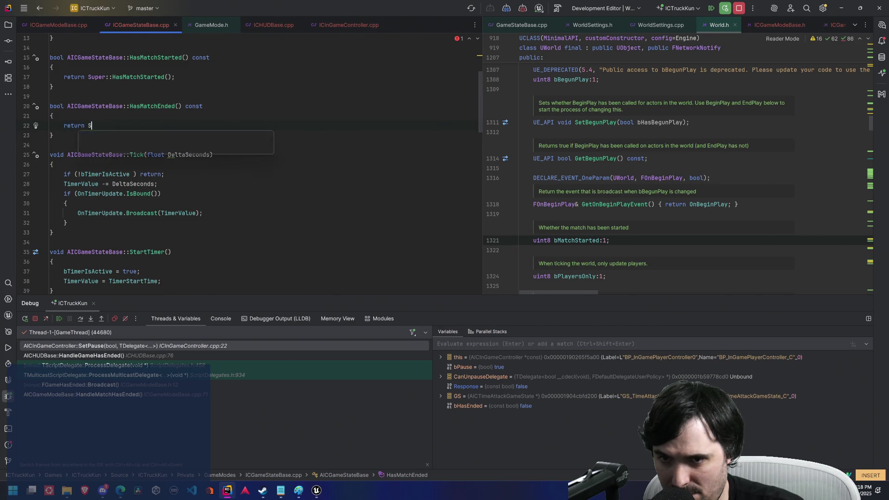
key("Escape")
key("j")
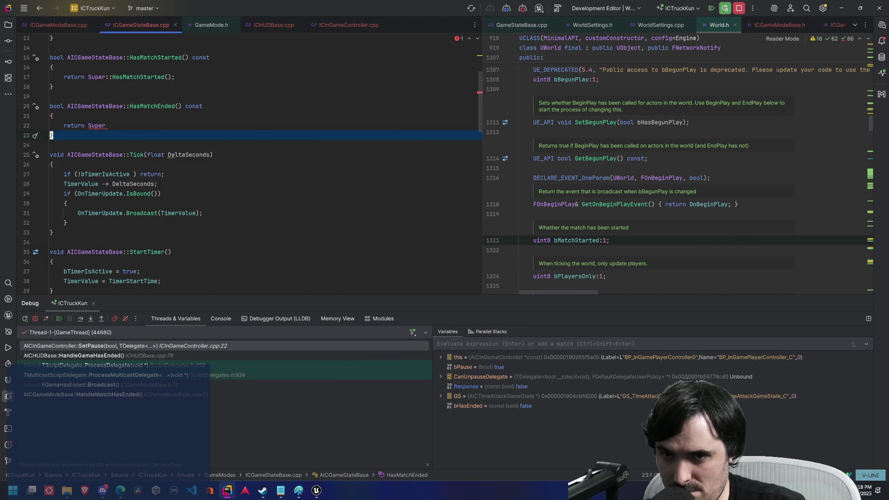
type("ka::Has")
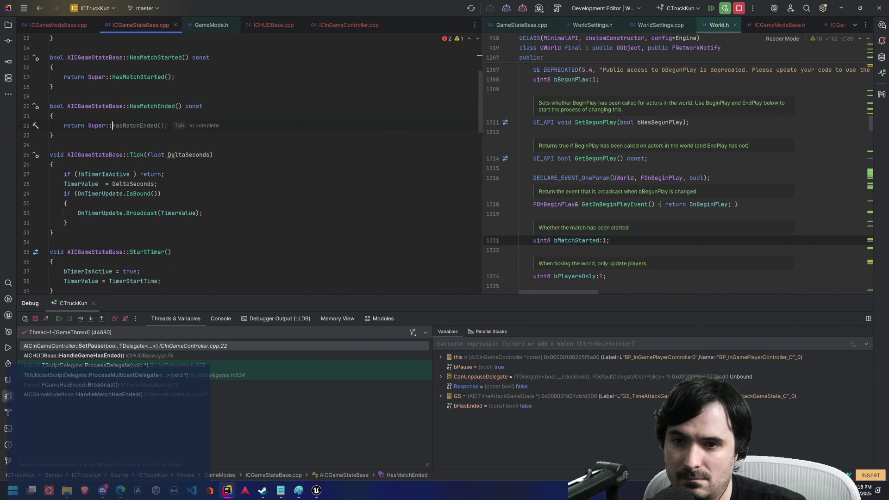
key("Return")
type(";")
key("Escape")
type(":w")
key("Return")
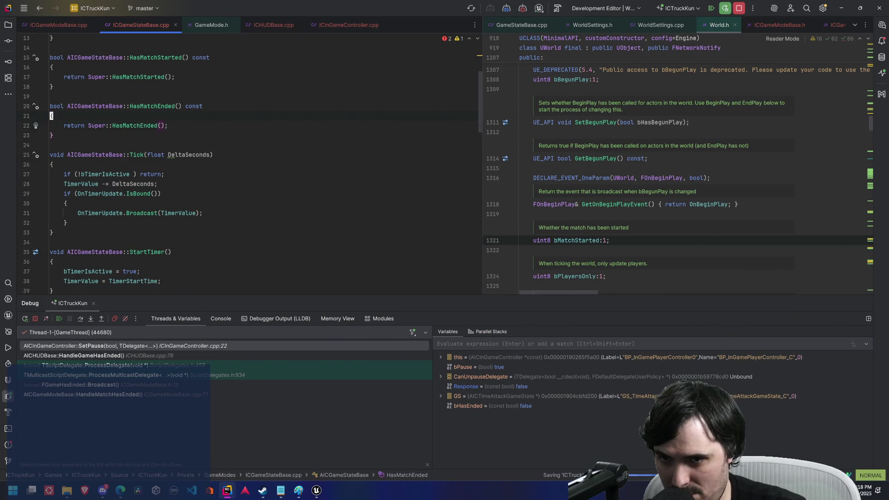
Step: Insert a GetDefaultGameMode() call on a new line above the return statement
key("shift+o")
type("GetGameMode")
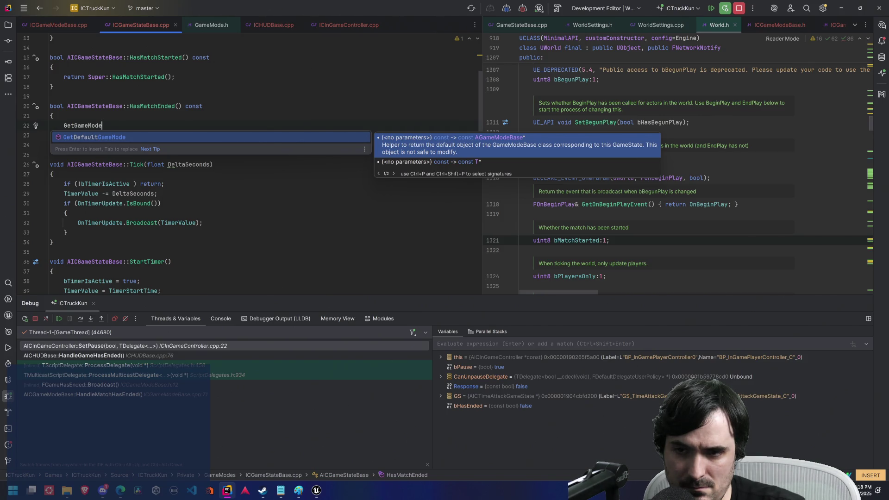
key("Escape")
key("ctrl+BackSpace")
type("GameMode")
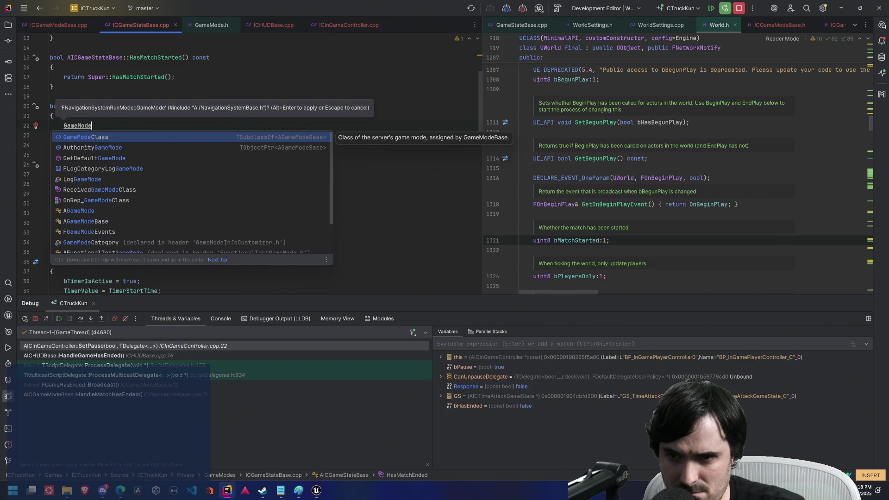
key("Down")
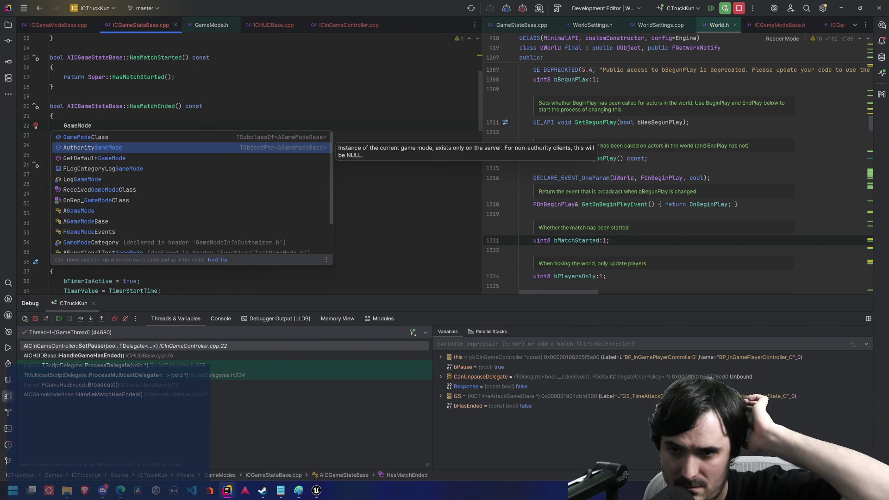
key("Down")
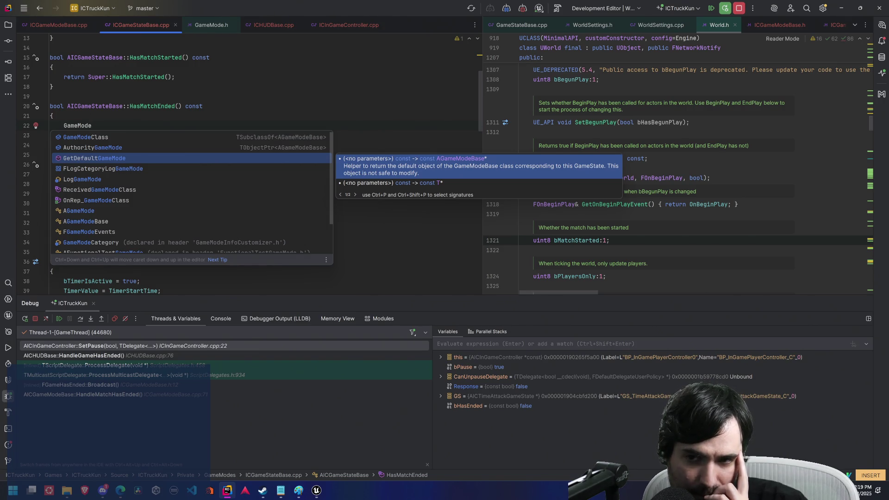
key("Return")
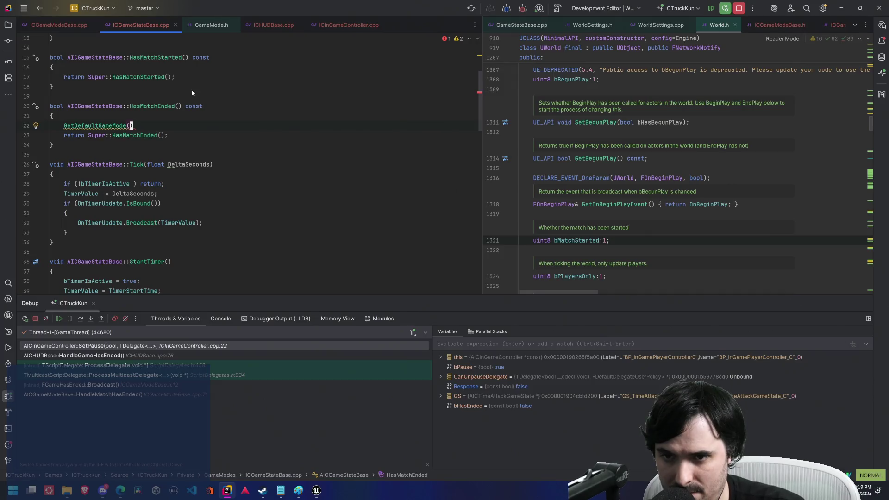
Step: Turn line 22 into 'AGameModeBase* GM = GetDefaultGameMode();'
key("Escape")
type("i")
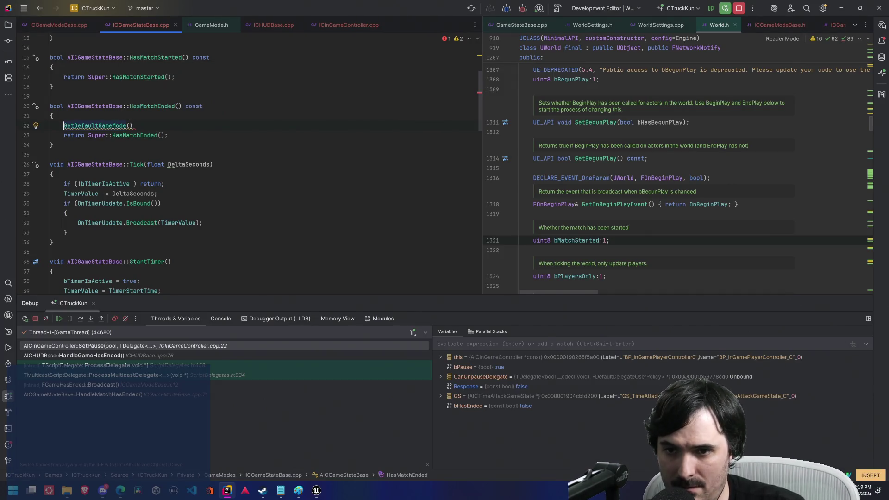
type("GM")
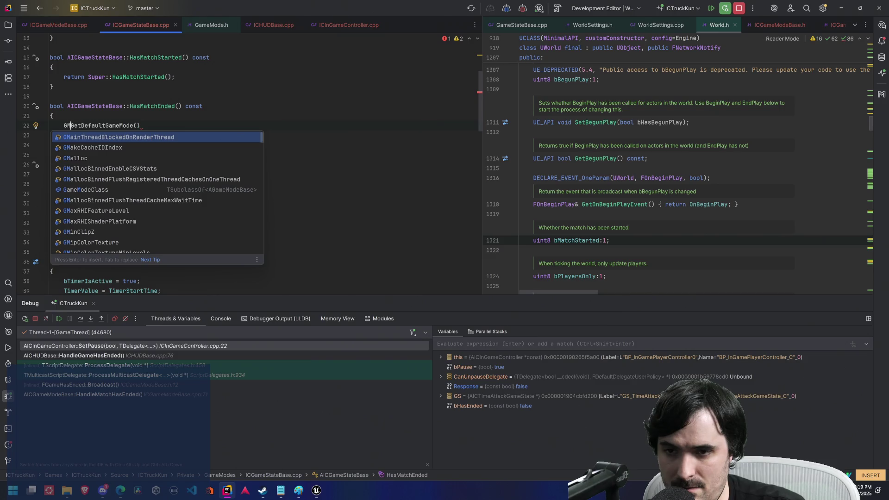
key("BackSpace")
key("BackSpace")
type("GameMode")
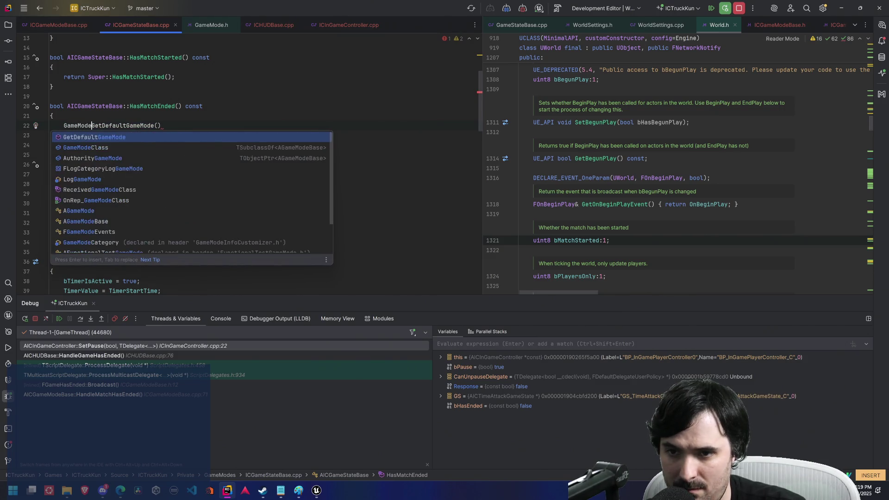
type("Base")
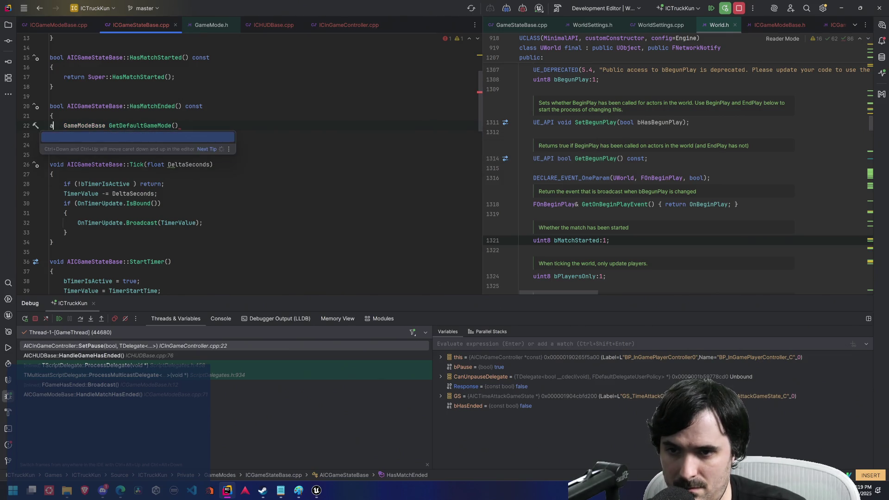
key("Escape")
type("IA")
key("Escape")
type("eBase* GM ")
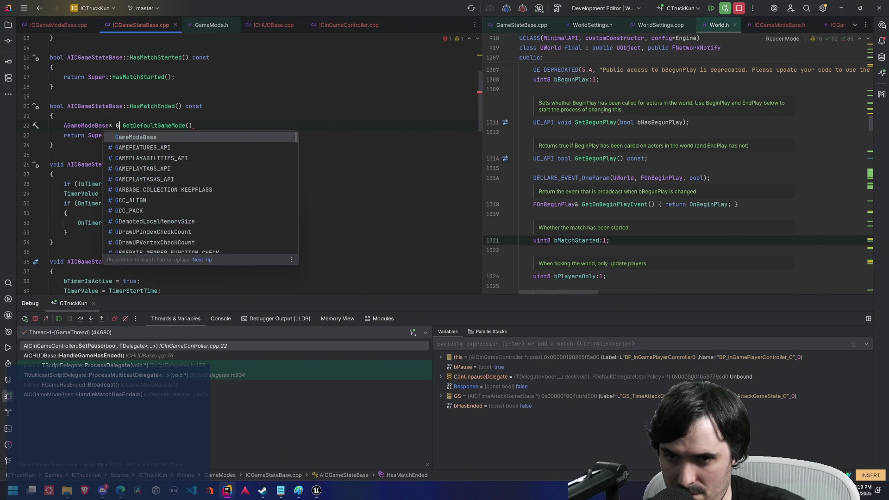
type("=")
key("End")
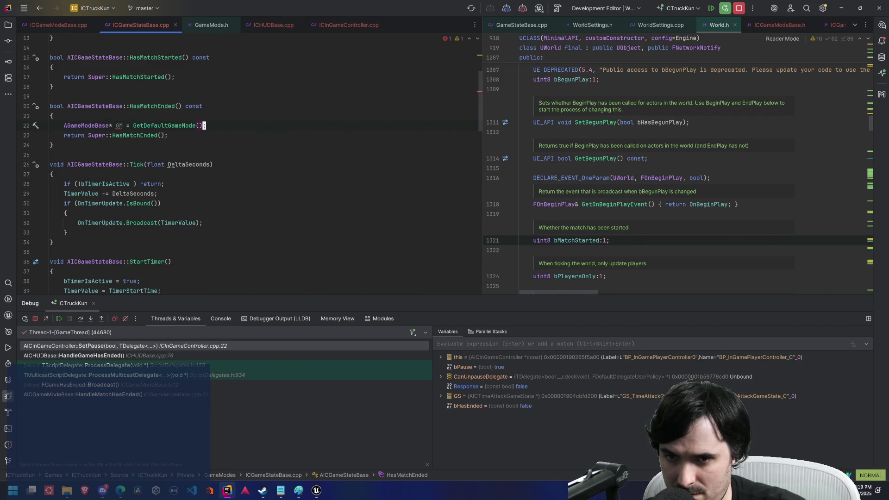
Step: Make the GM declaration const and add 'if (!GM) return false;' below it
type("oif (G")
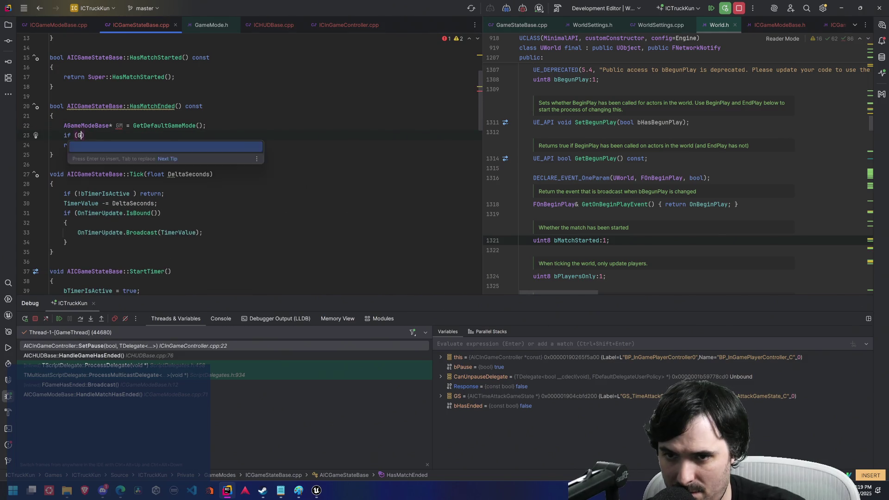
type("M")
key("Escape")
key("k")
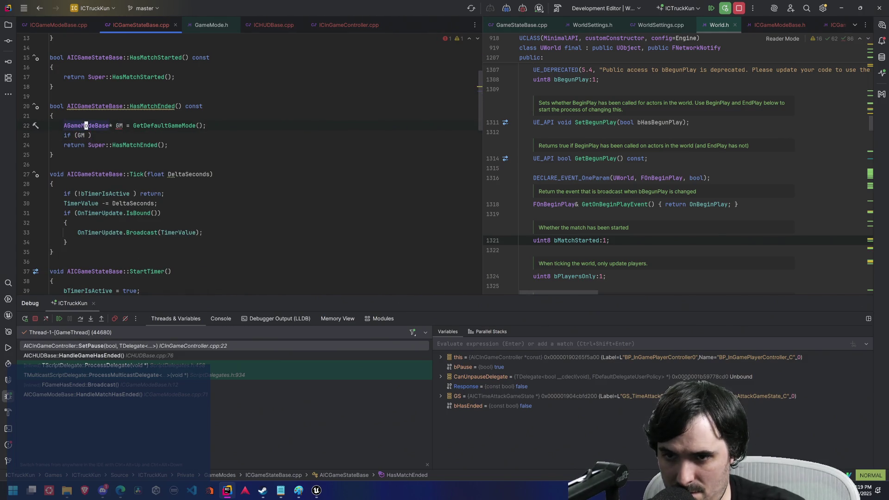
type("biconst")
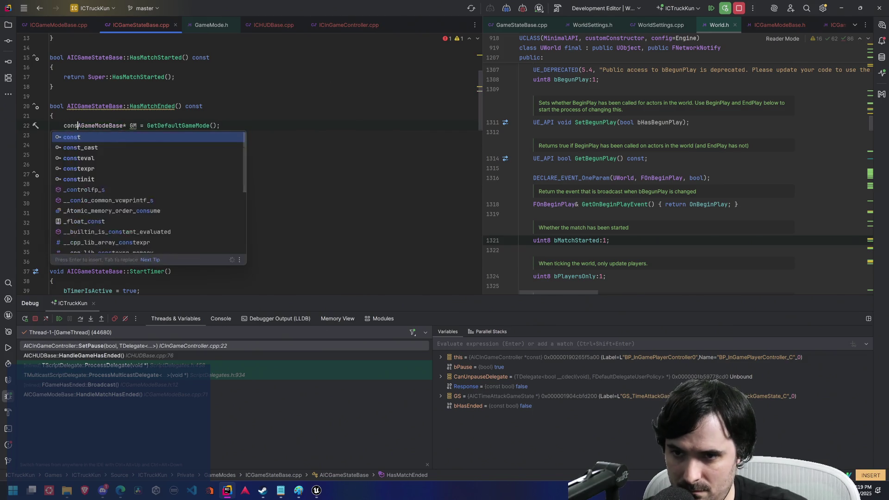
key("Escape")
type("jlxbi!")
key("Escape")
type("A return false;")
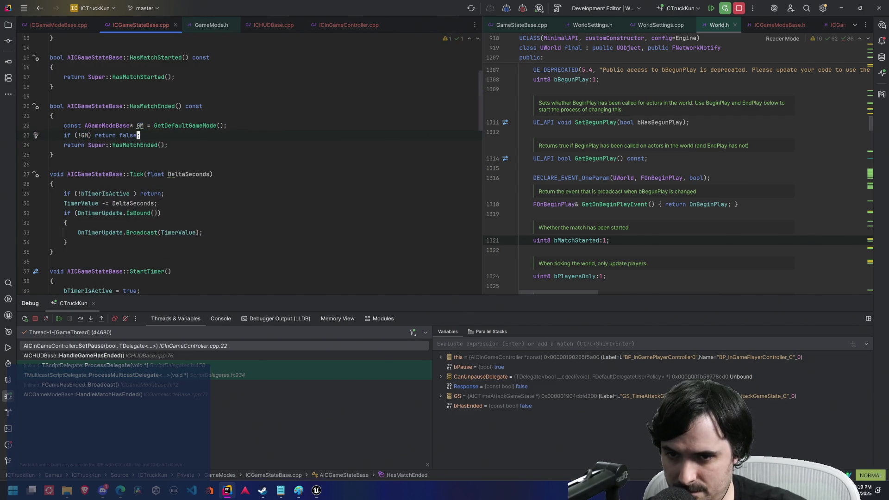
Step: Add a 'GM->HasMatchEnded();' call after the null check
key("Return")
key("Return")
type("GM->Game")
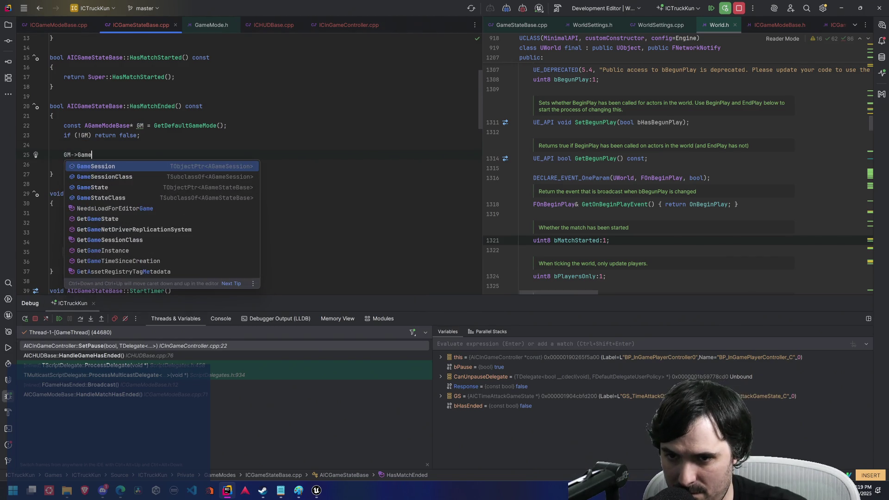
key("BackSpace")
key("BackSpace")
key("BackSpace")
type("Match")
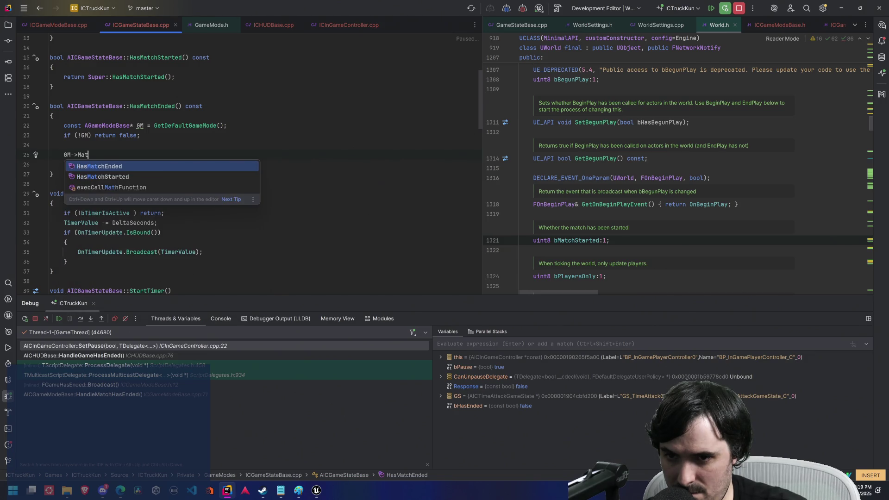
key("Return")
type(";")
key("Escape")
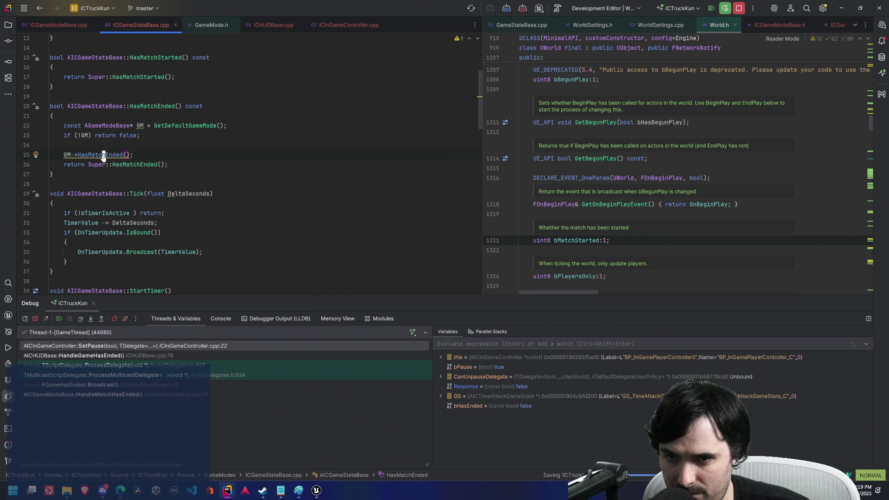
Step: Inspect AGameModeBase::HasMatchEnded, close GameModeBase.cpp and GameMode.h, and open HasMatchEnded's context menu
left_click(104, 154, "ctrl")
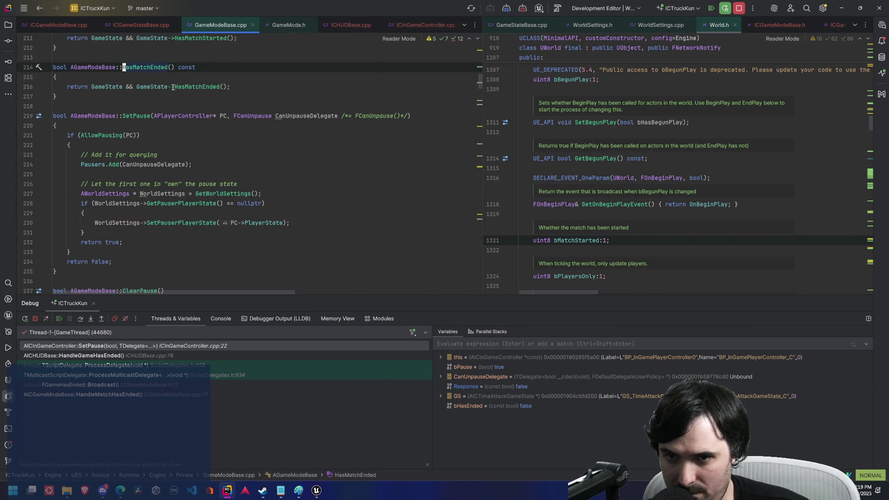
middle_click(211, 21)
middle_click(224, 24)
left_click(151, 153)
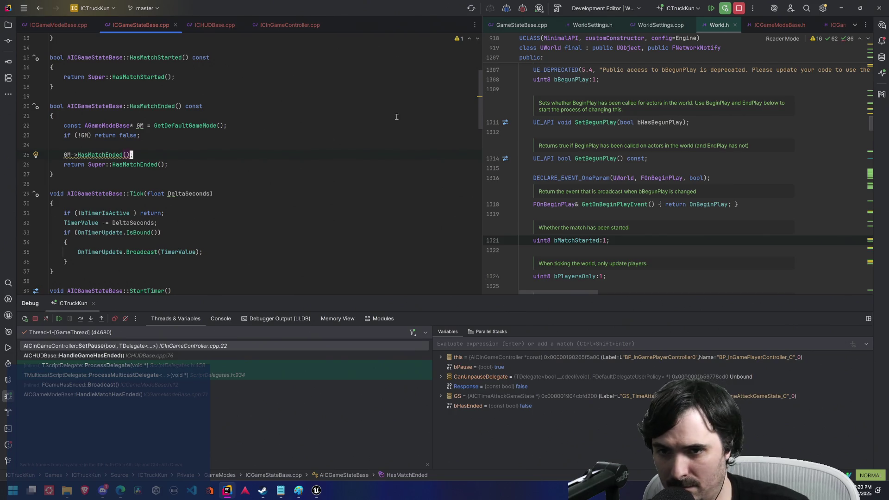
double_click(159, 107)
right_click(159, 107)
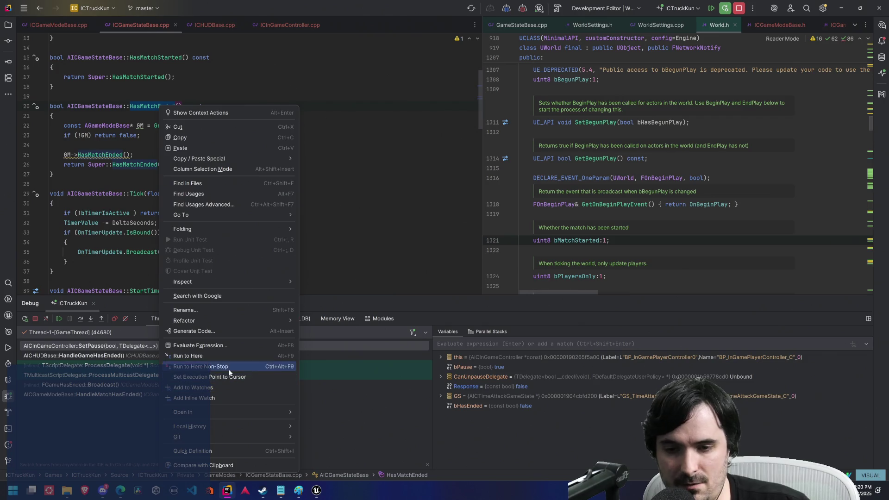
Step: List HasMatchEnded usages and open the GameModeBase.cpp one, selecting lines 213–217
left_click(212, 195)
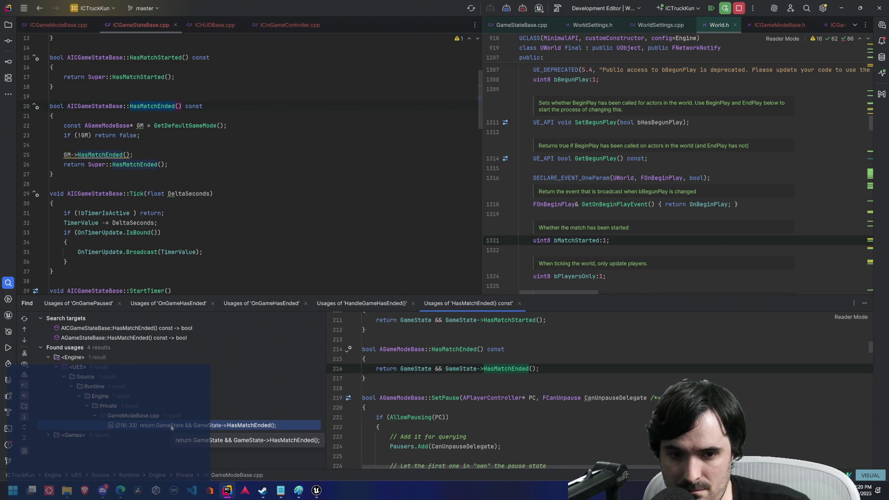
double_click(171, 425)
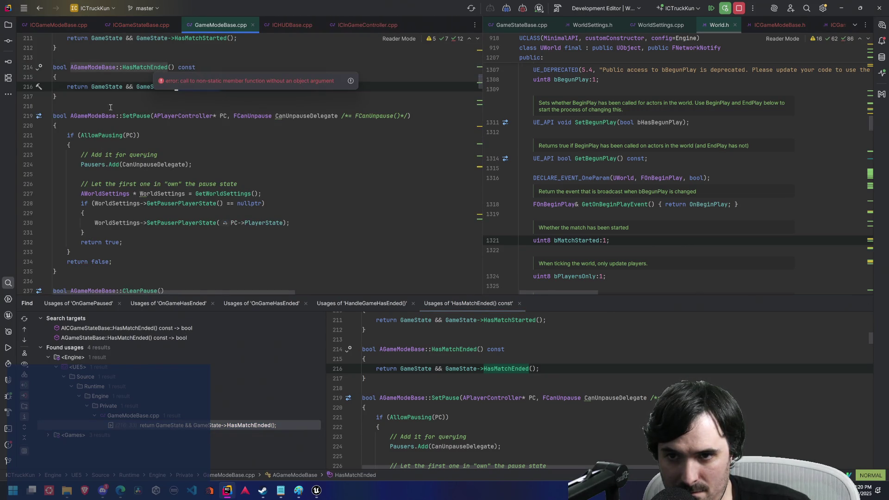
key("j")
key("shift+v")
key("k")
key("k")
key("k")
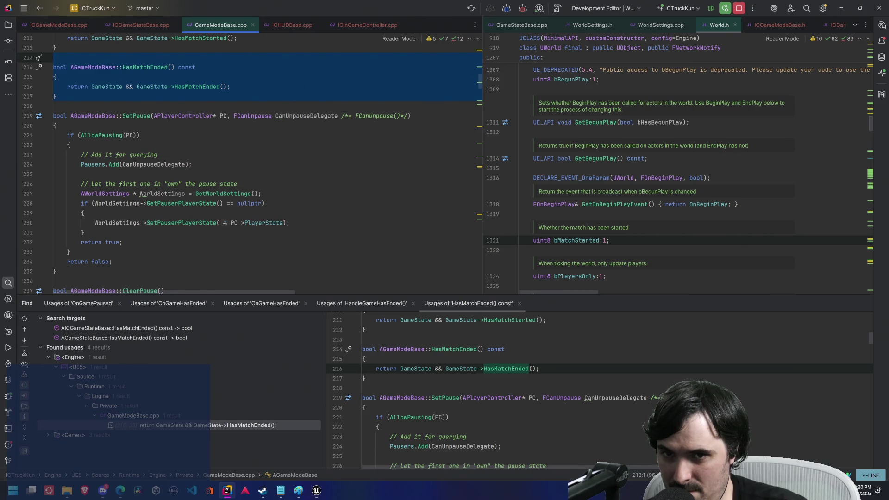
key("y")
key("shift+v")
key("j")
key("j")
key("j")
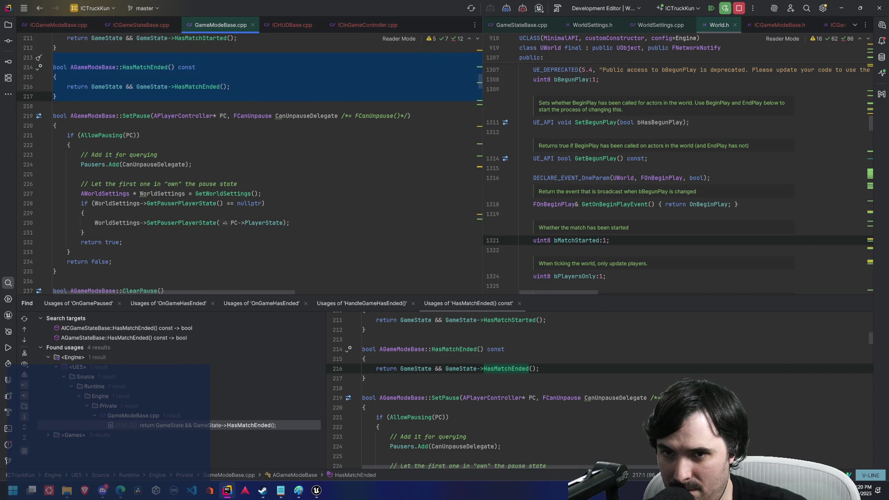
key("Escape")
Step: Check the GameModeBase.h declaration, then jump from GameModeBase.cpp to AGameStateBase::HasMatchEnded
left_click(155, 68)
key("ctrl+alt+Home")
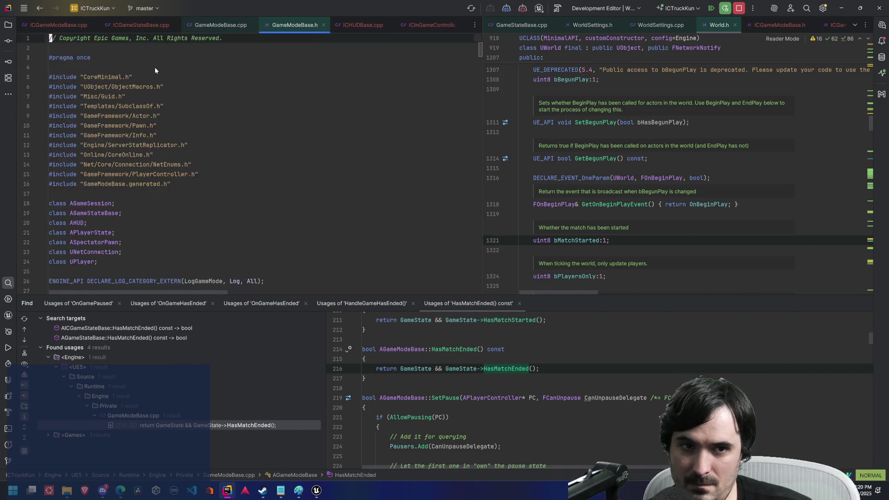
left_click(324, 25)
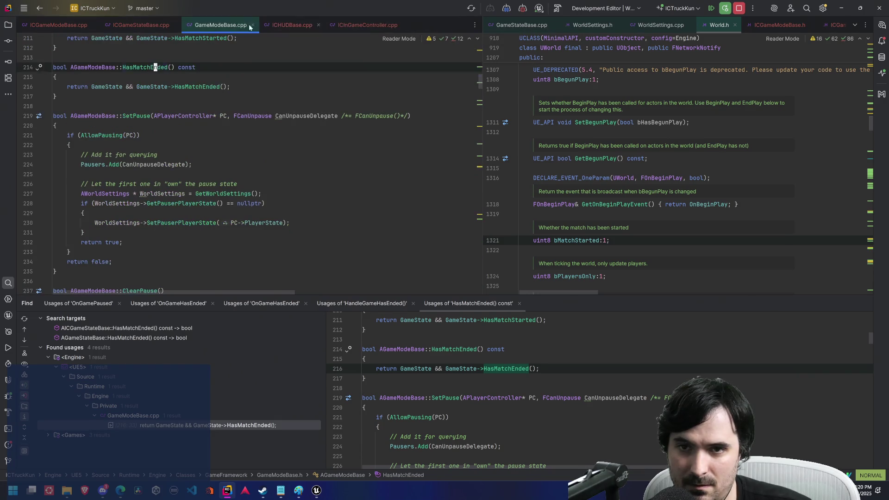
left_click(133, 25)
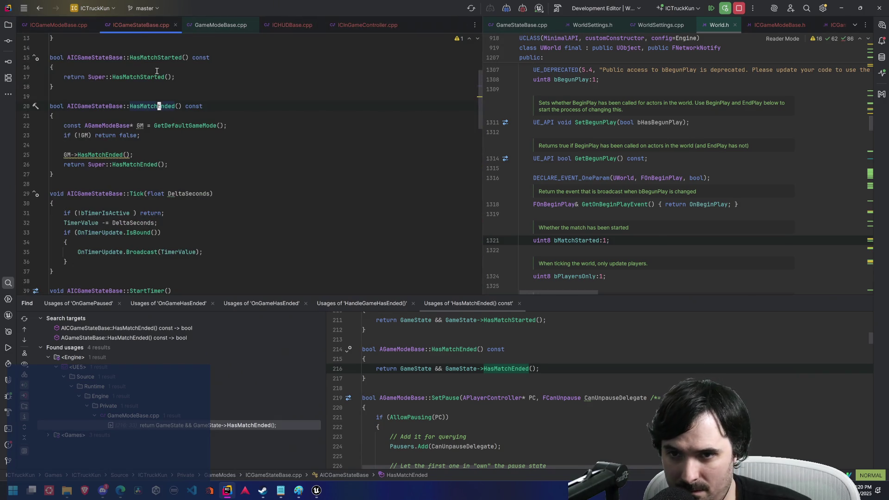
left_click(215, 24)
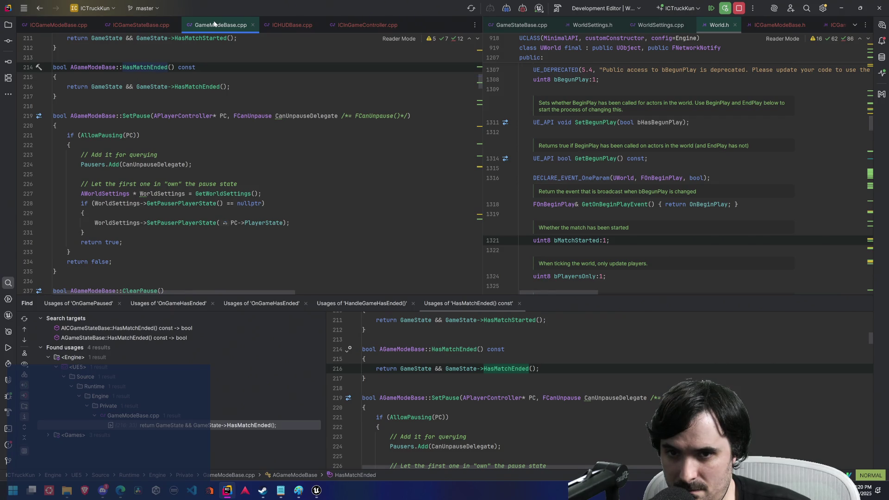
mouse_move(106, 88)
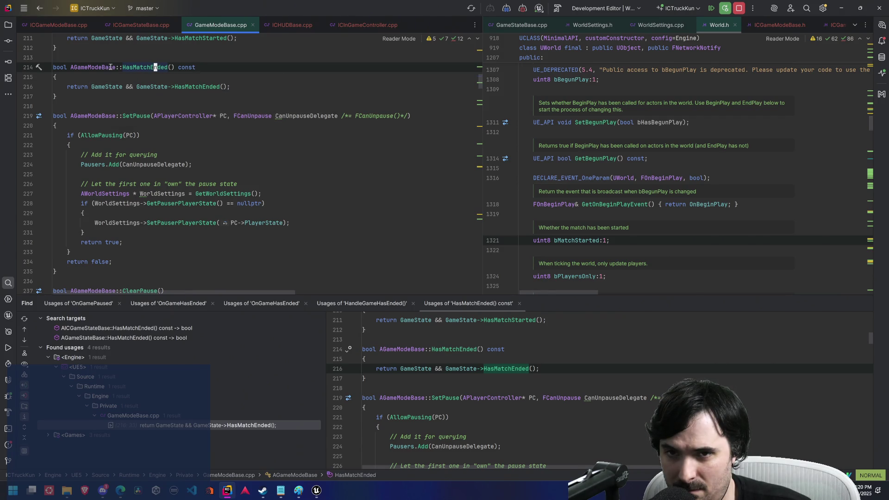
scroll(257, 93, "up", 3)
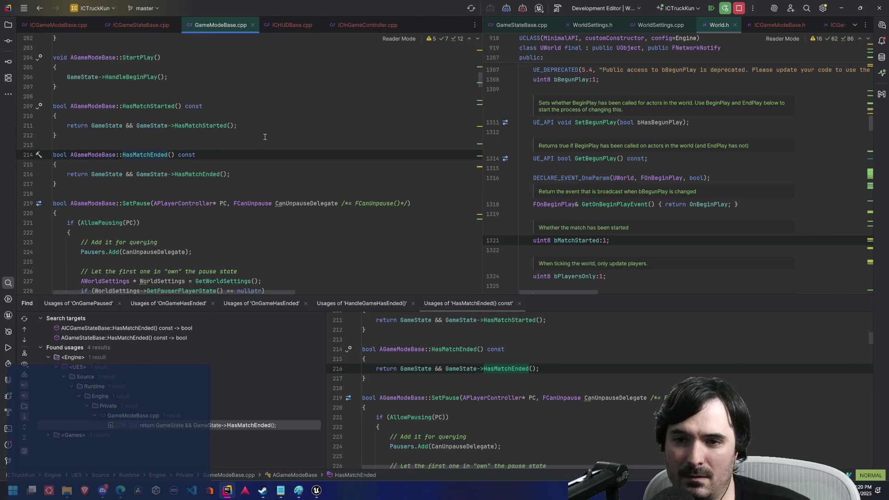
left_click(190, 174, "ctrl")
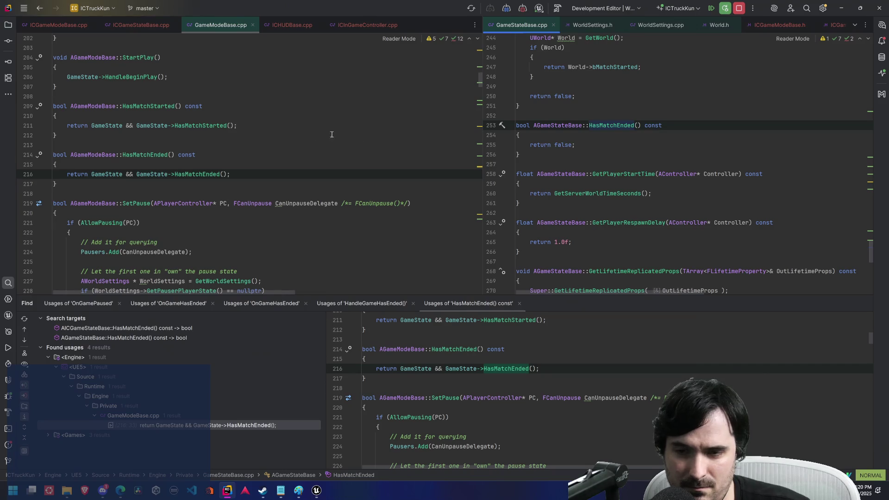
Step: Compare ICGameModeBase.cpp with GameModeBase.cpp and jump to the game state's HasMatchStarted
scroll(255, 128, "down", 1)
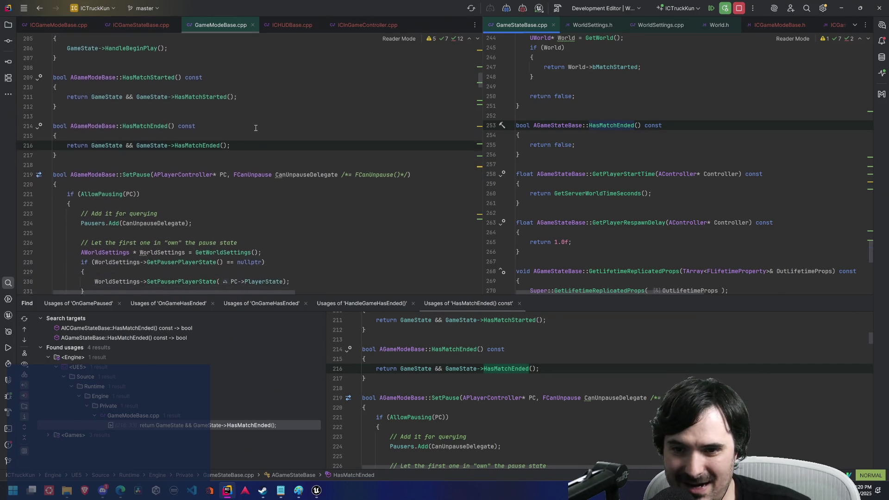
scroll(257, 143, "down", 1)
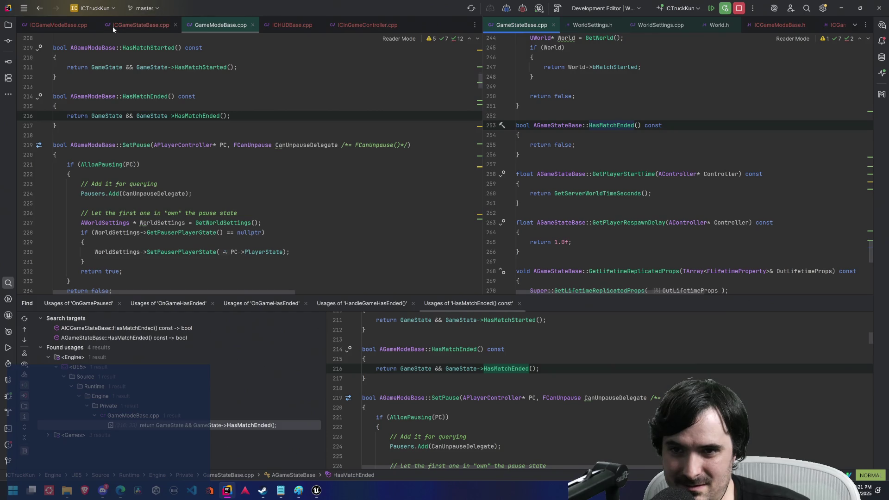
left_click(58, 25)
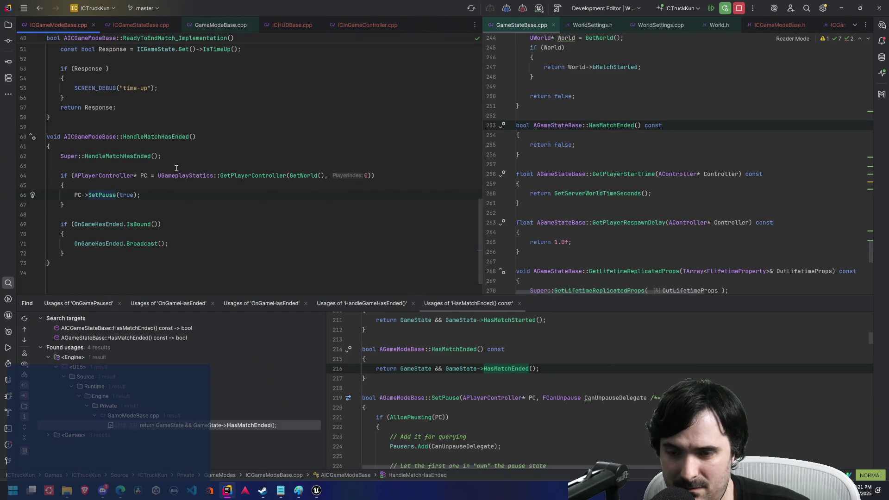
scroll(180, 167, "up", 10)
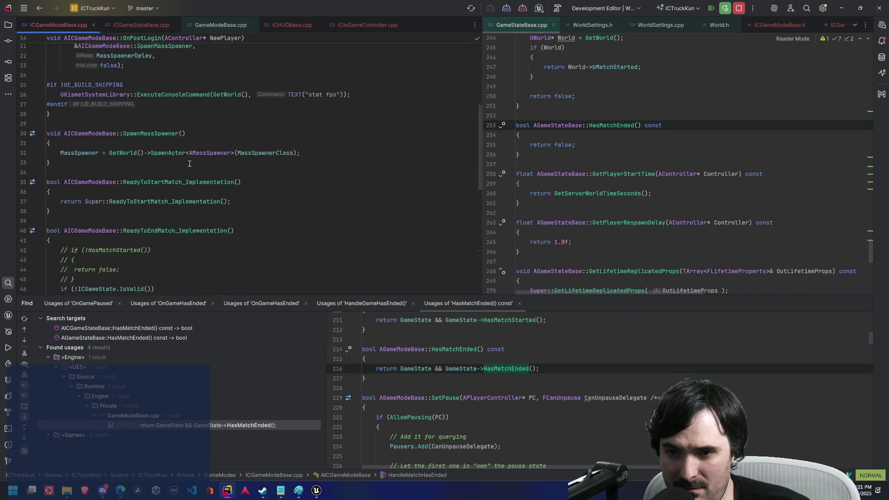
scroll(189, 164, "down", 1)
left_click(218, 25)
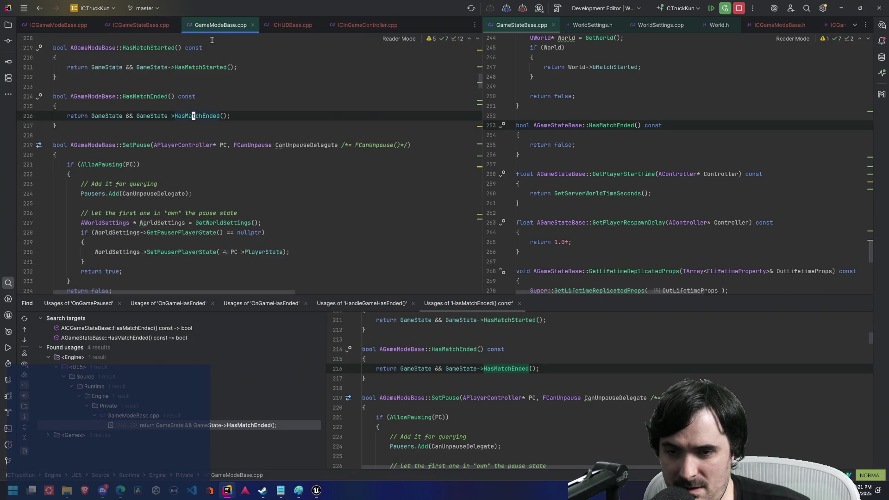
mouse_move(155, 115)
scroll(261, 136, "up", 5)
scroll(260, 136, "down", 1)
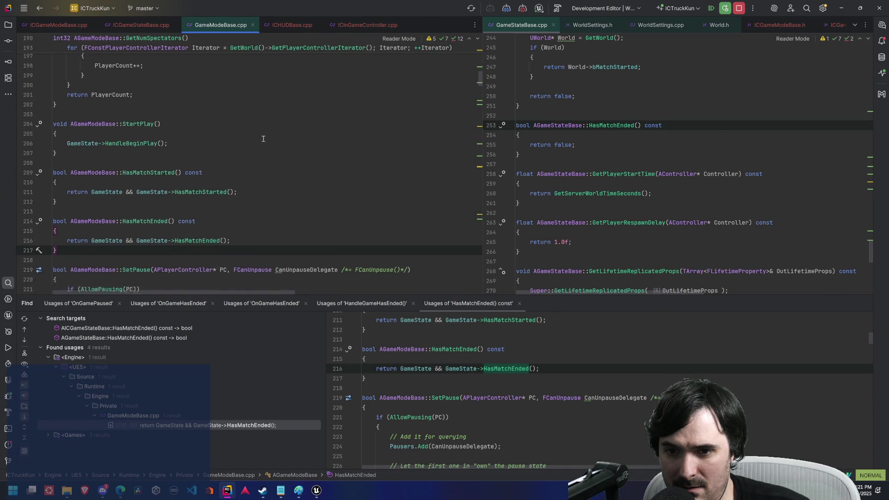
scroll(263, 139, "down", 1)
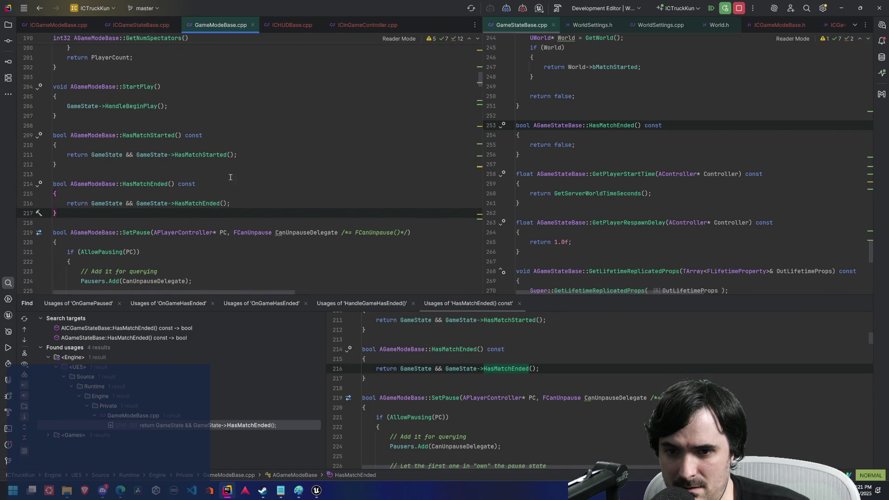
left_click(210, 158, "ctrl")
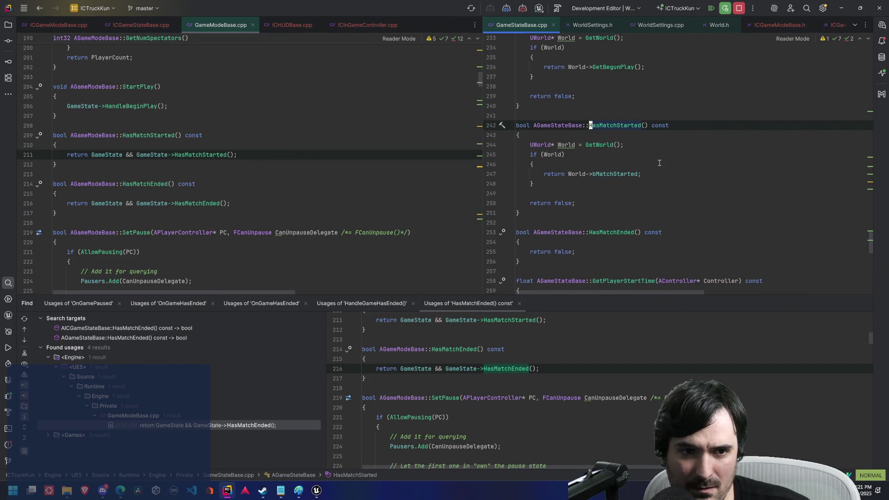
Step: Read through AGameStateBase::HasMatchStarted and the surrounding GameStateBase.cpp code
scroll(660, 163, "down", 1)
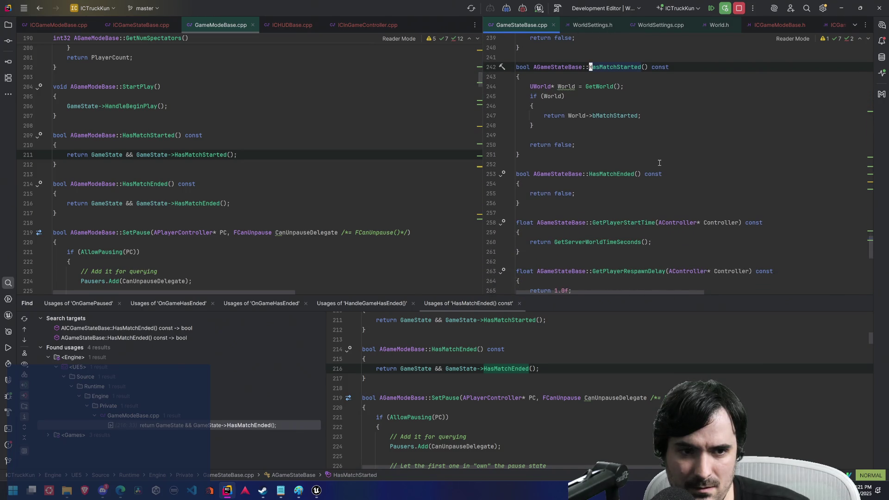
scroll(660, 163, "down", 1)
scroll(659, 163, "down", 3)
scroll(362, 169, "down", 7)
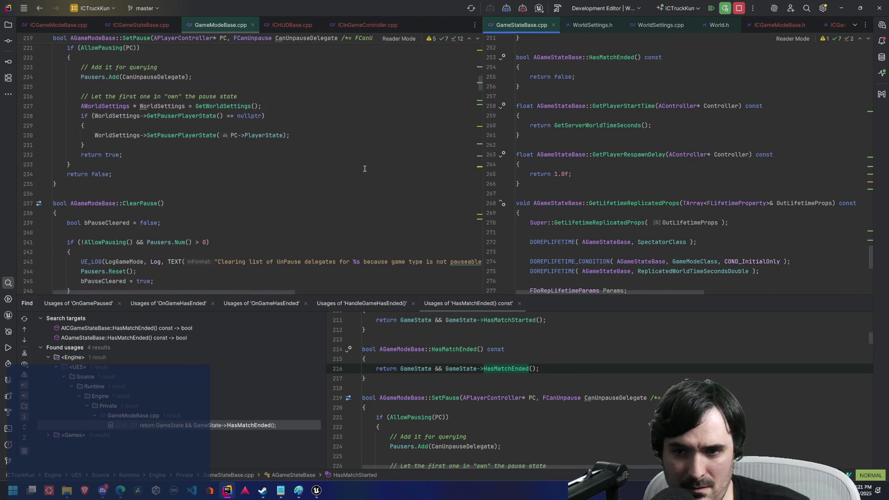
scroll(367, 167, "up", 10)
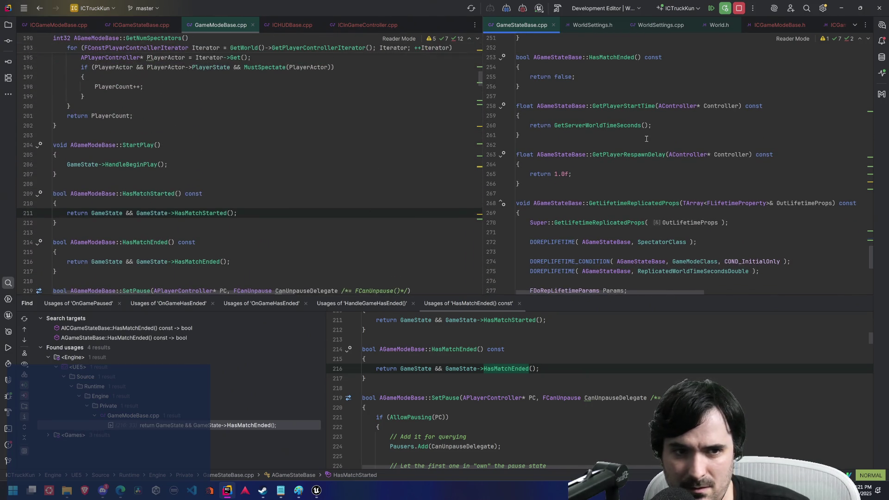
scroll(646, 139, "up", 4)
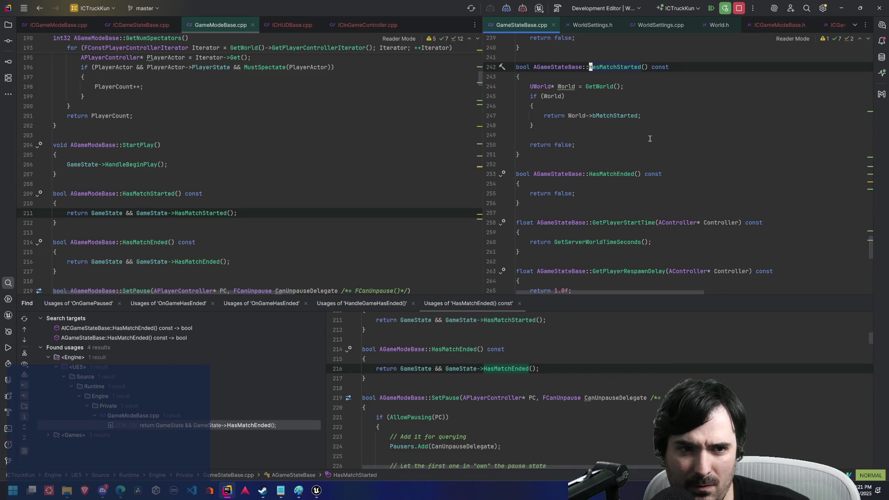
scroll(630, 132, "up", 5)
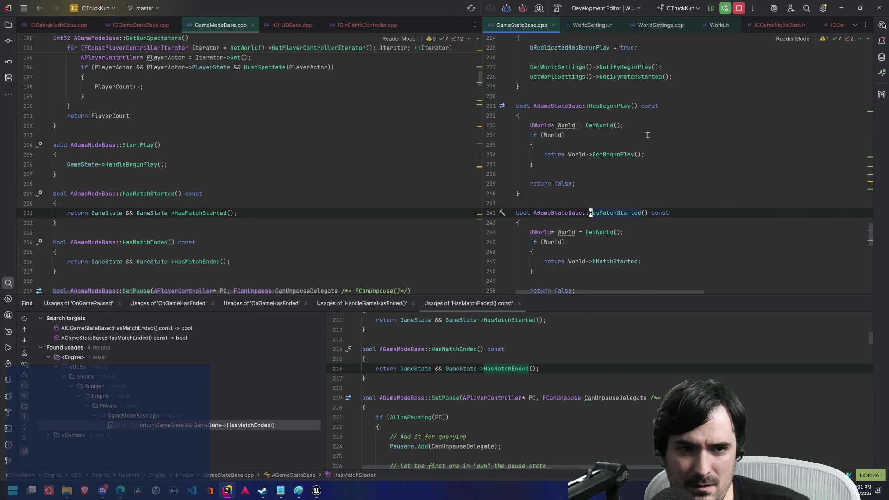
scroll(648, 135, "up", 5)
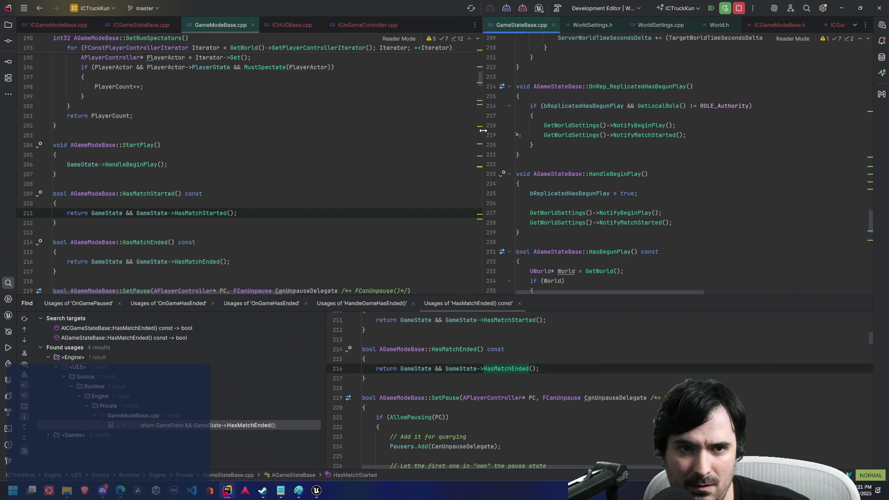
left_click_drag(483, 131, 362, 132)
scroll(602, 152, "up", 7)
left_click(682, 135)
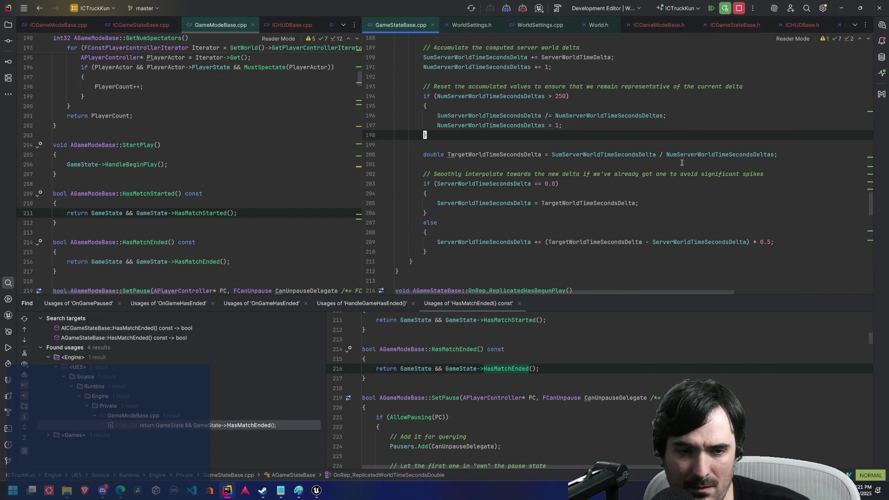
Step: From the top of GameStateBase.cpp, open GetDefaultGameMode's declaration in GameStateBase.h
key("0")
key("g")
key("g")
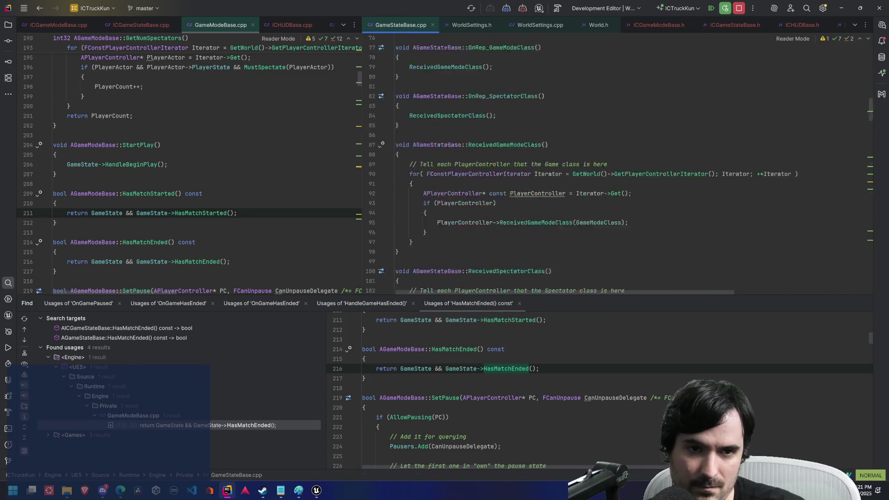
left_click(473, 116)
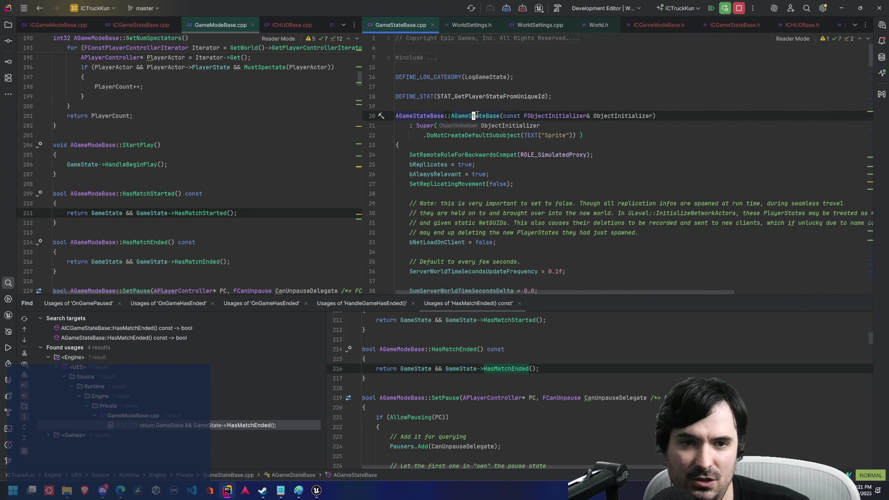
left_click(480, 117)
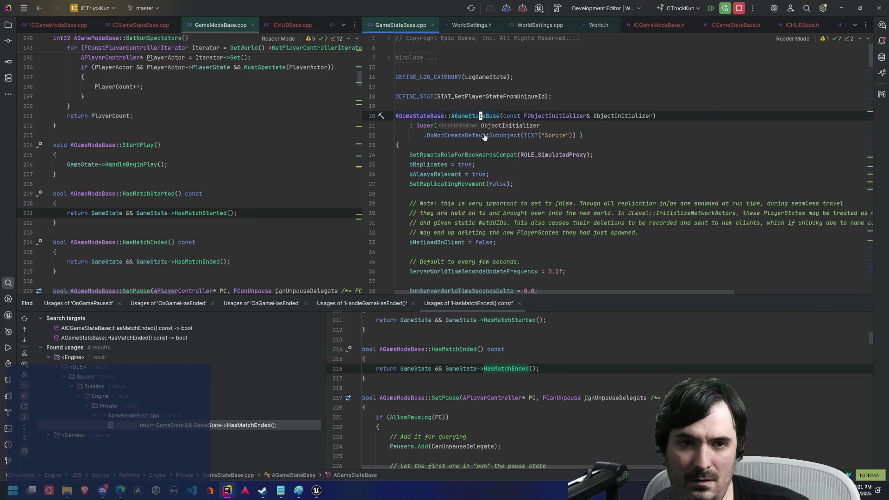
scroll(488, 113, "down", 5)
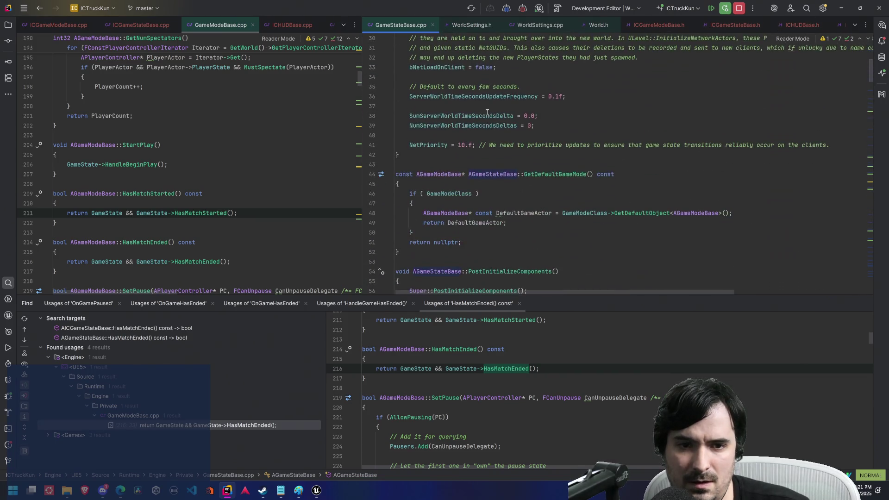
left_click(540, 174, "ctrl")
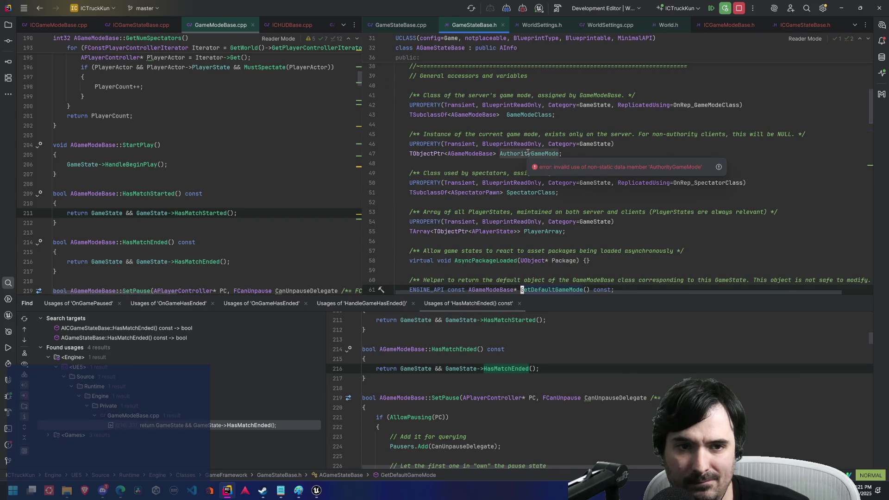
Step: Browse GameStateBase.h's public declarations around HasMatchEnded, dismissing its error popup
left_click(539, 144)
scroll(546, 147, "up", 2)
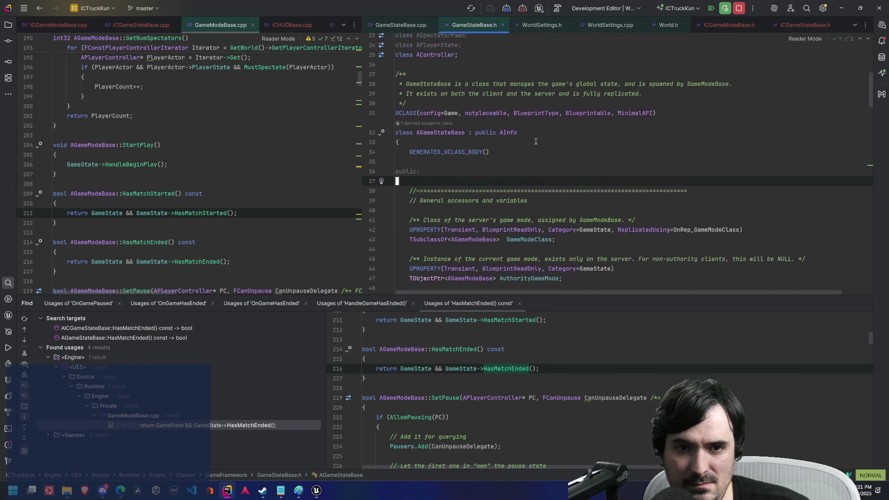
scroll(565, 160, "down", 6)
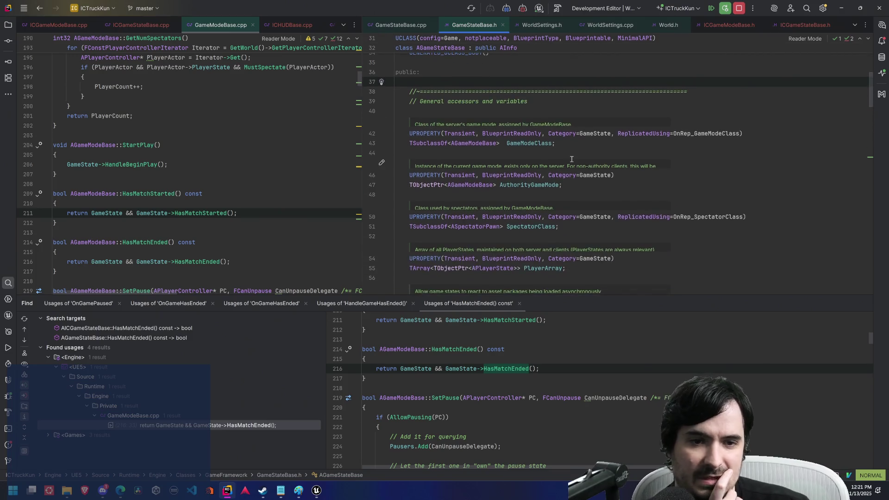
scroll(575, 171, "down", 5)
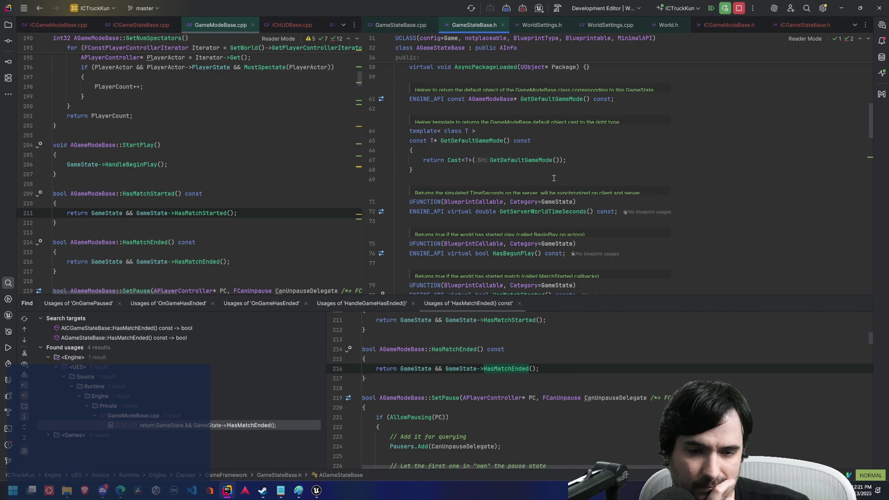
scroll(554, 178, "down", 1)
scroll(532, 199, "down", 2)
scroll(512, 180, "down", 4)
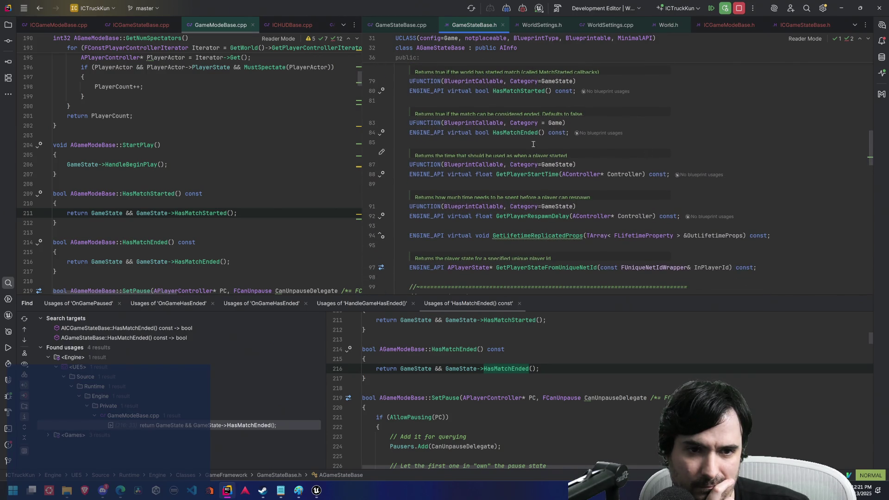
mouse_move(519, 133)
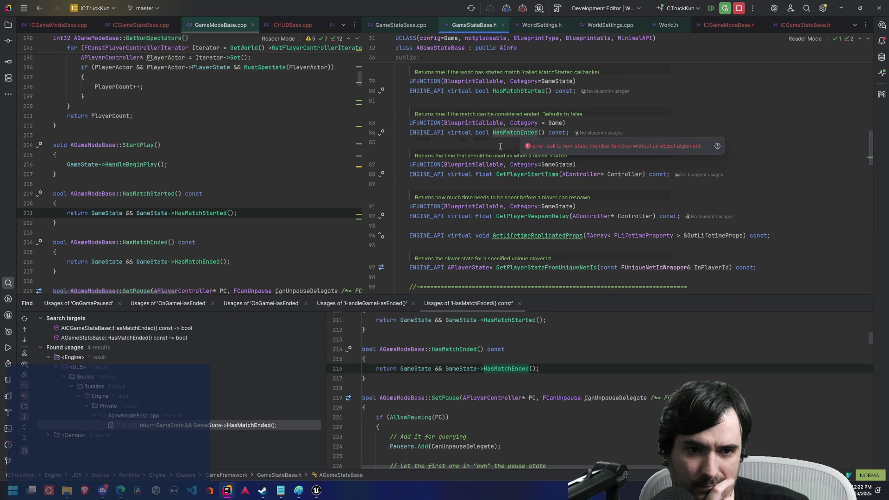
left_click(500, 146)
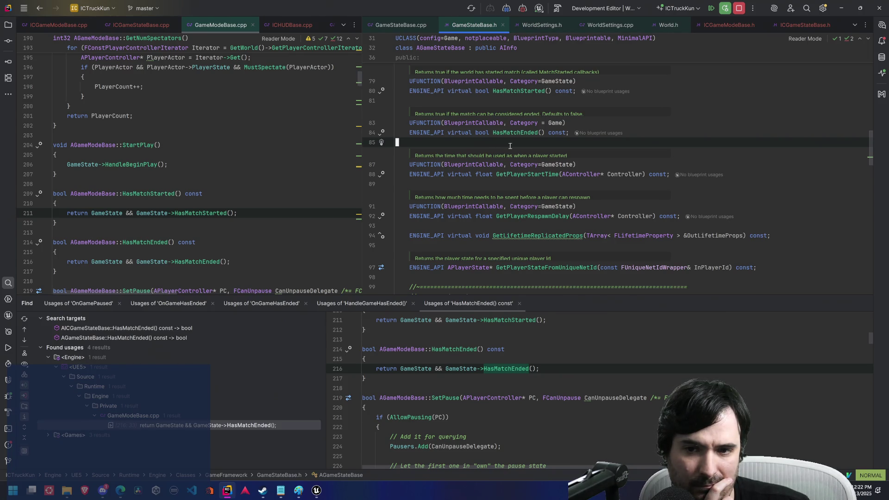
scroll(511, 147, "down", 1)
scroll(511, 148, "down", 4)
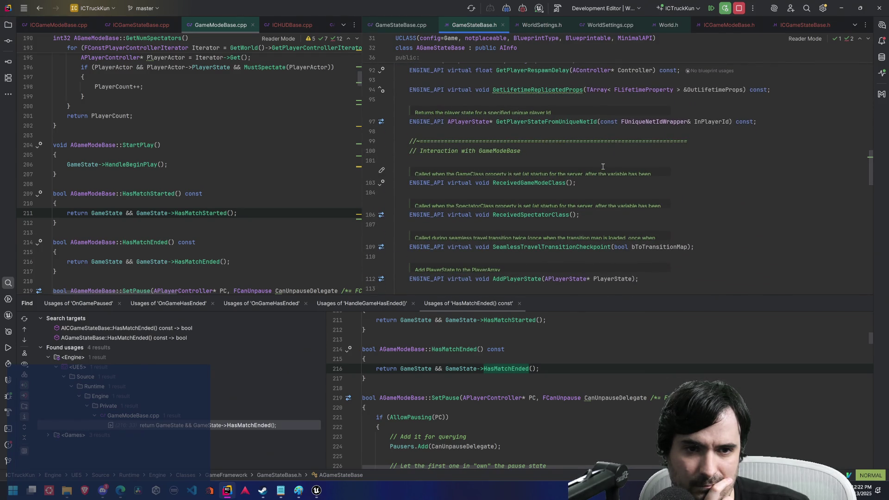
scroll(578, 160, "down", 1)
scroll(578, 160, "down", 7)
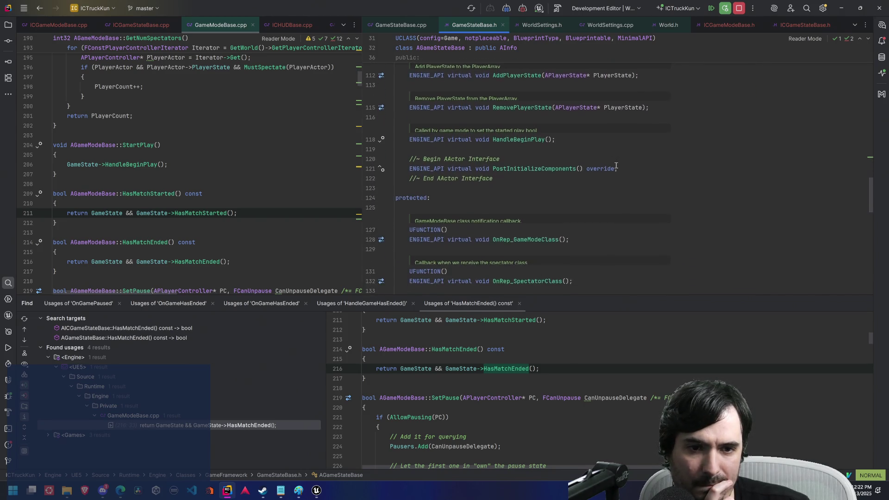
scroll(616, 166, "down", 1)
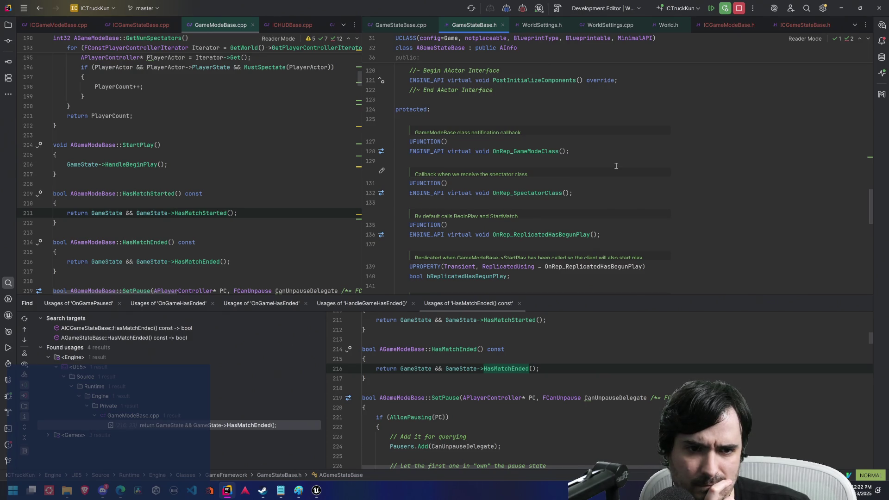
scroll(615, 166, "down", 5)
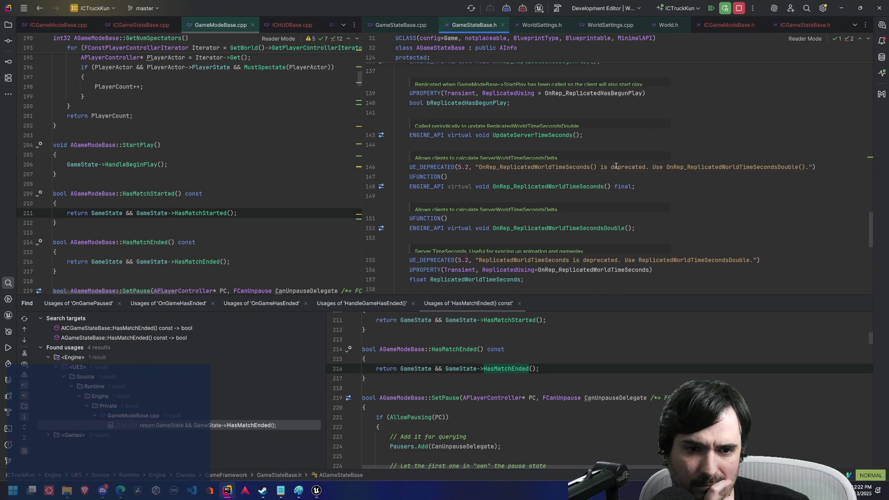
scroll(616, 166, "down", 6)
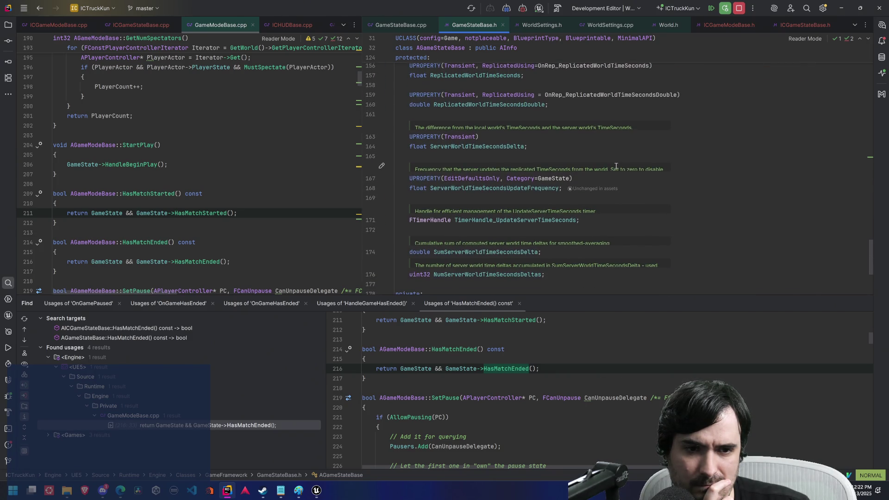
scroll(616, 166, "down", 4)
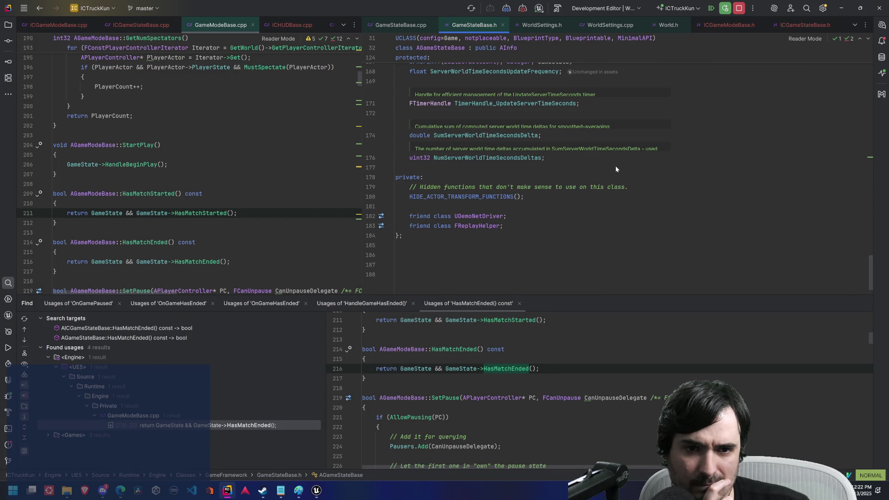
scroll(616, 168, "up", 4)
scroll(616, 168, "up", 6)
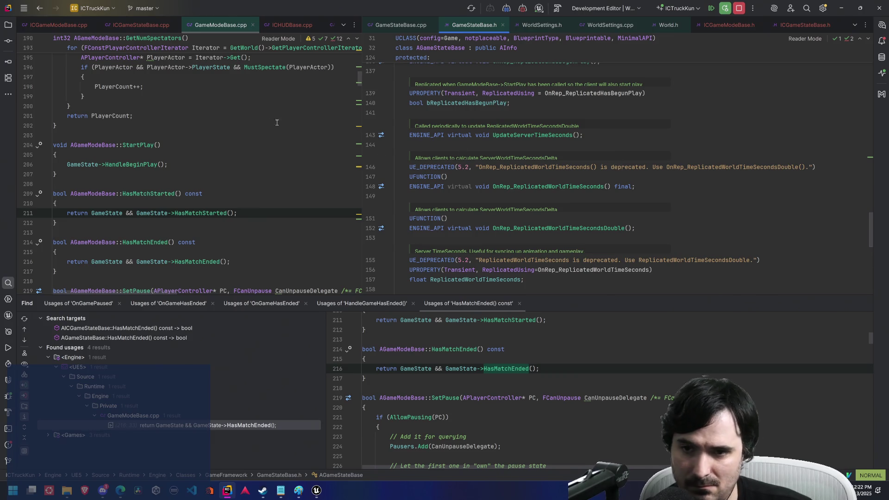
Step: Open GameStateBase.cpp at HasMatchStarted and copy the base HasMatchEnded block returning false
left_click(165, 165)
left_click(191, 212, "ctrl")
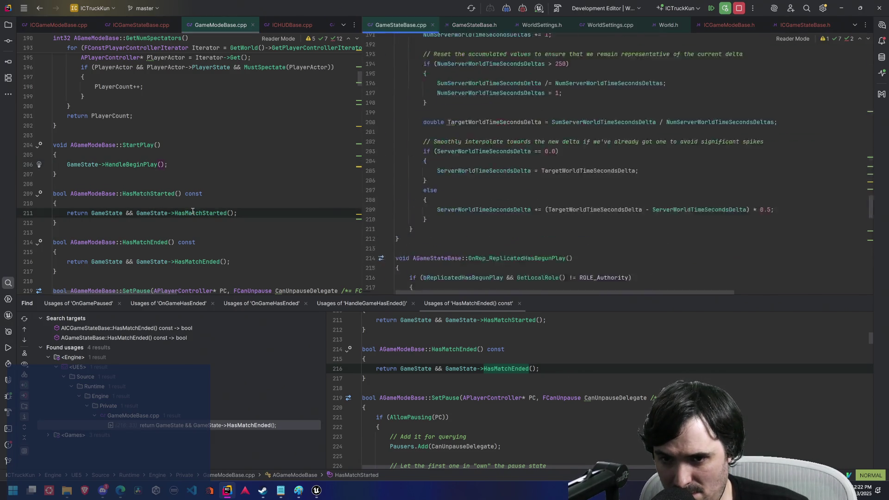
scroll(497, 158, "down", 3)
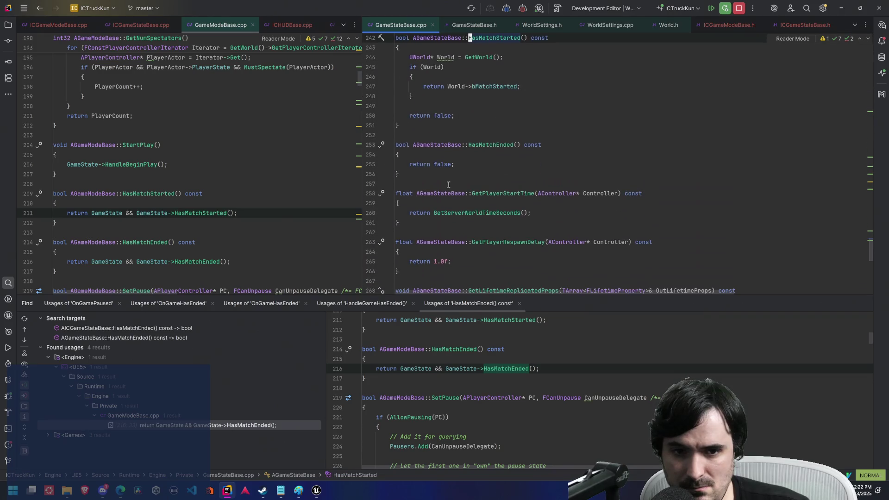
key("shift+v")
key("alt+Tab")
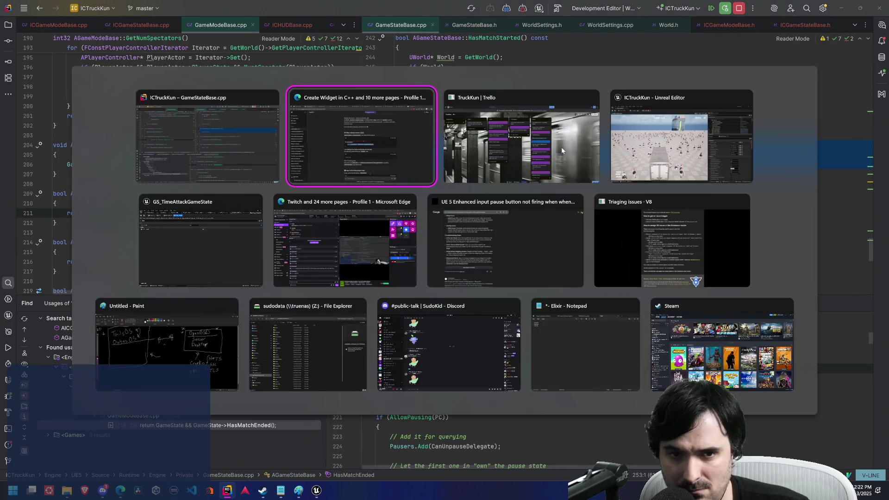
Step: Scroll the earlier EndMatch reply down to its TL;DR table and begin a new message
scroll(448, 271, "down", 5)
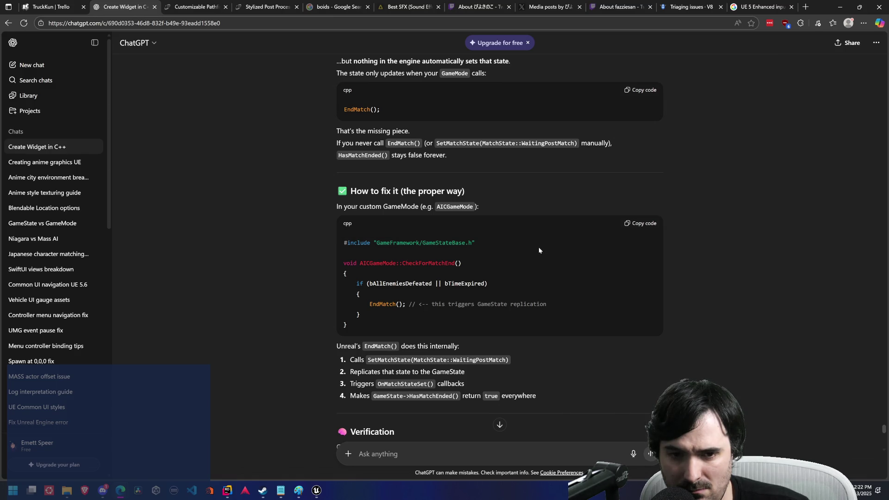
scroll(539, 248, "down", 10)
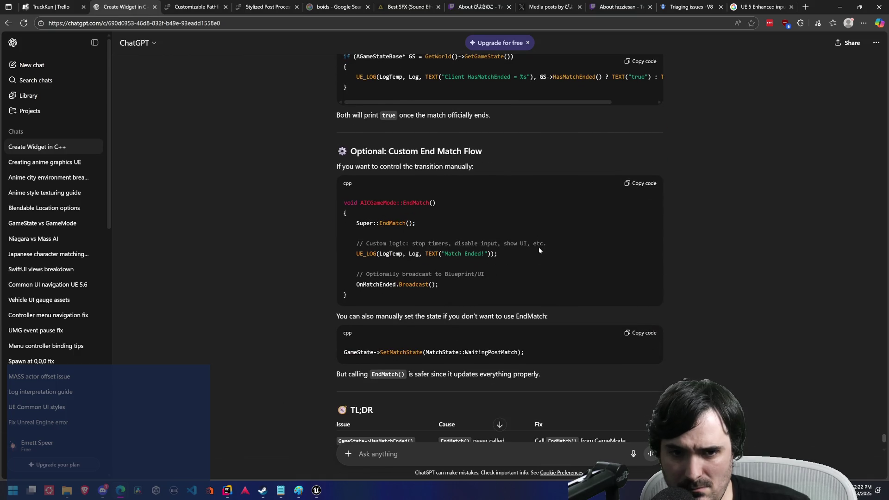
scroll(539, 250, "down", 4)
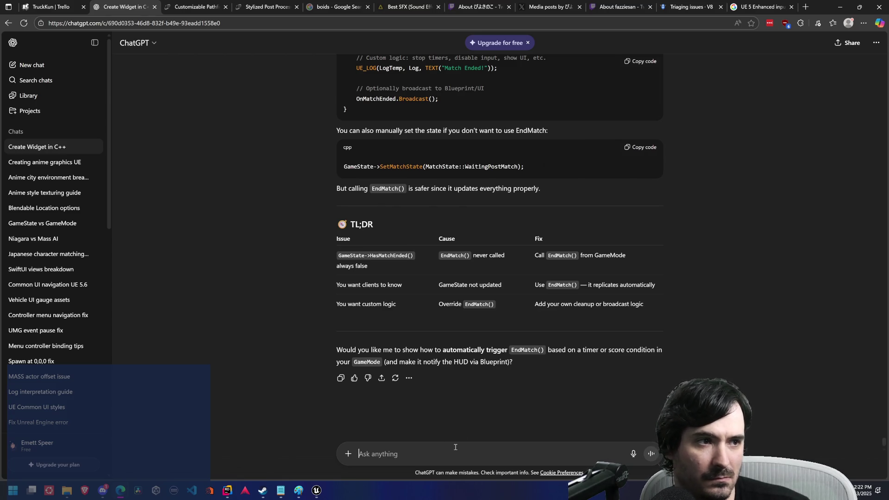
type("Thi")
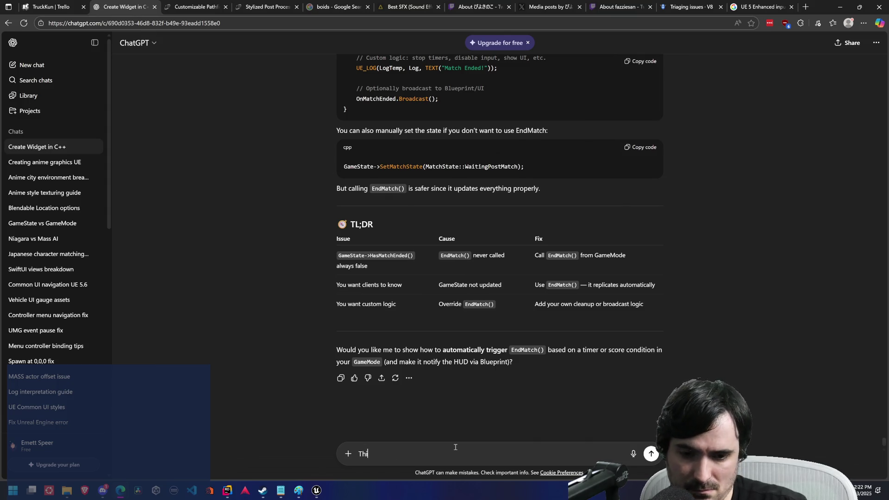
type("s is wha")
type("t the ")
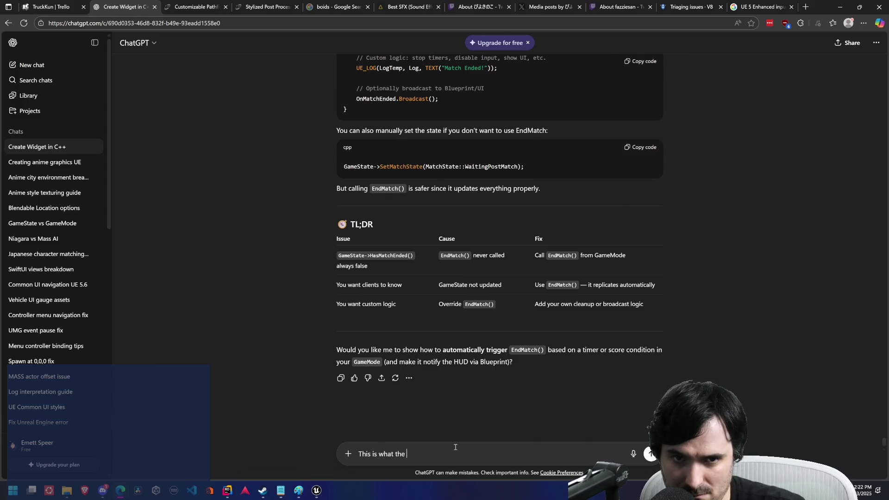
type("ame")
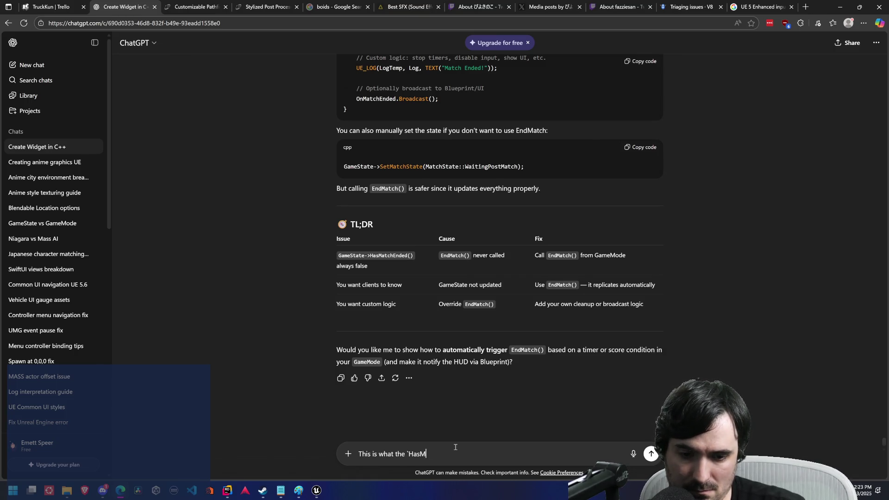
type("Ende")
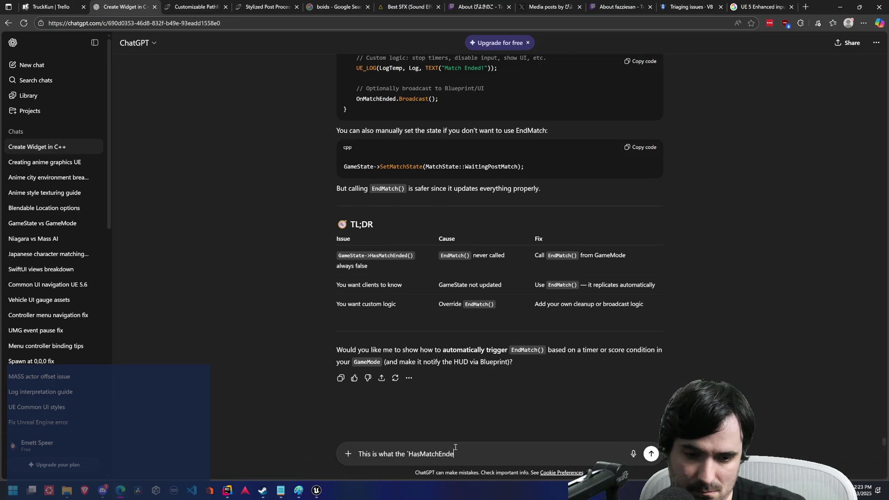
type("loo")
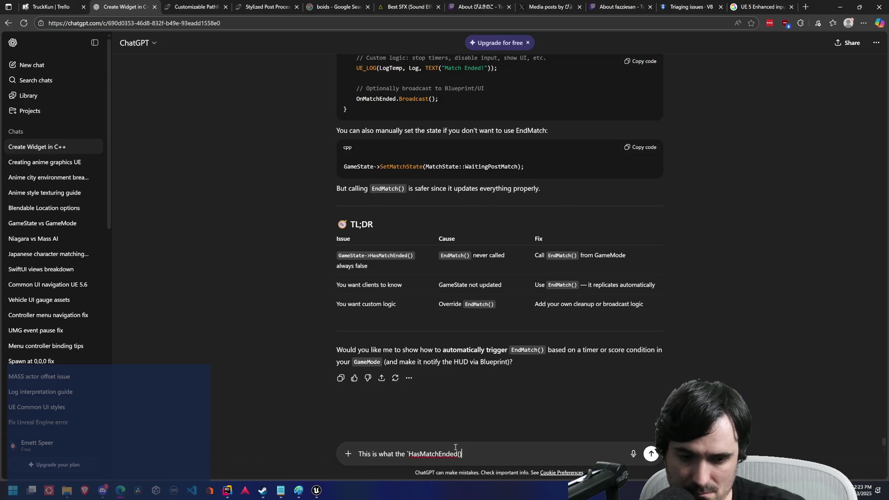
type("oks like")
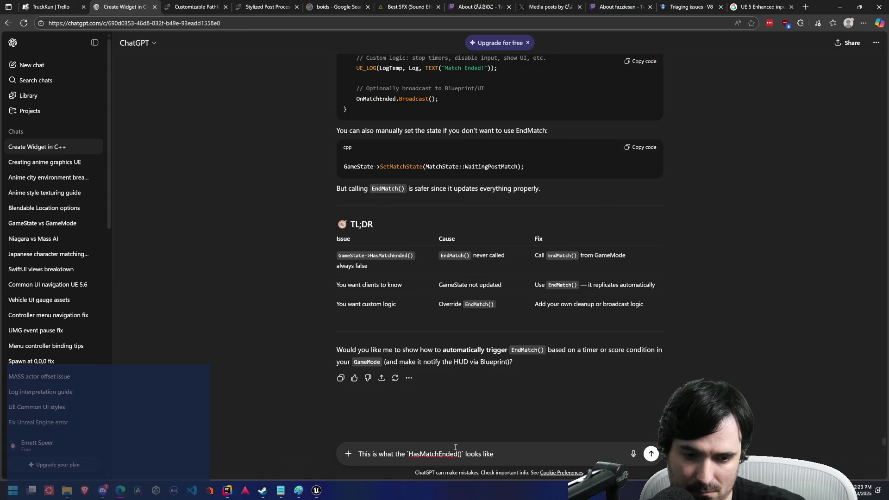
Step: Send the question with the base HasMatchEnded code pasted in a ``` code block, then read the reply
key("shift+Return")
key("shift+Return")
type("`")
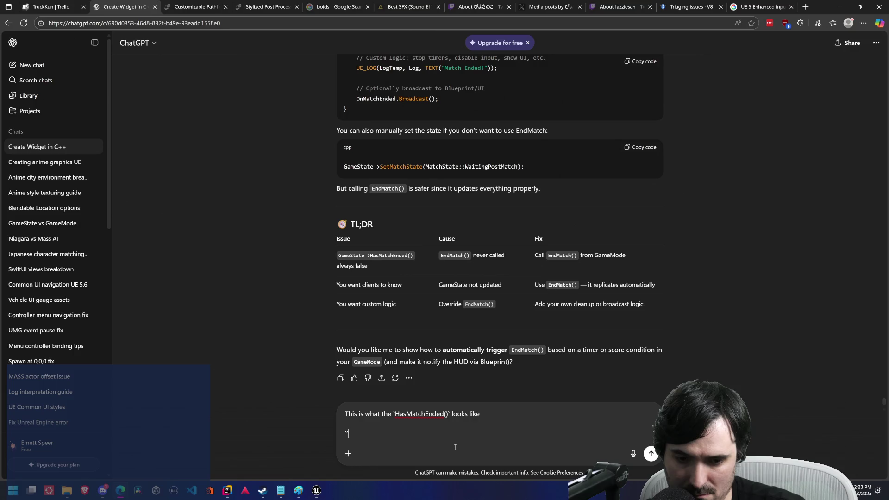
type("`")
key("shift+Return")
type("bool AGameStateBase::HasMatchEnded() const {     return false; }")
key("shift+Return")
type("`")
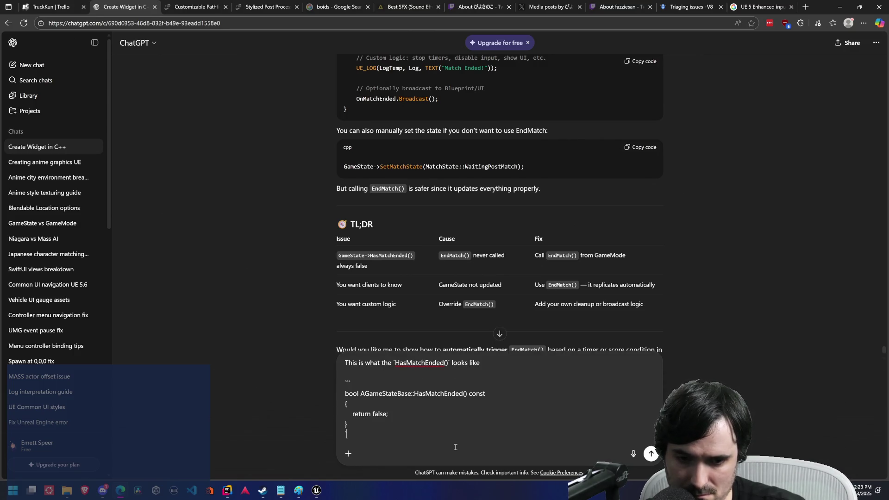
key("Return")
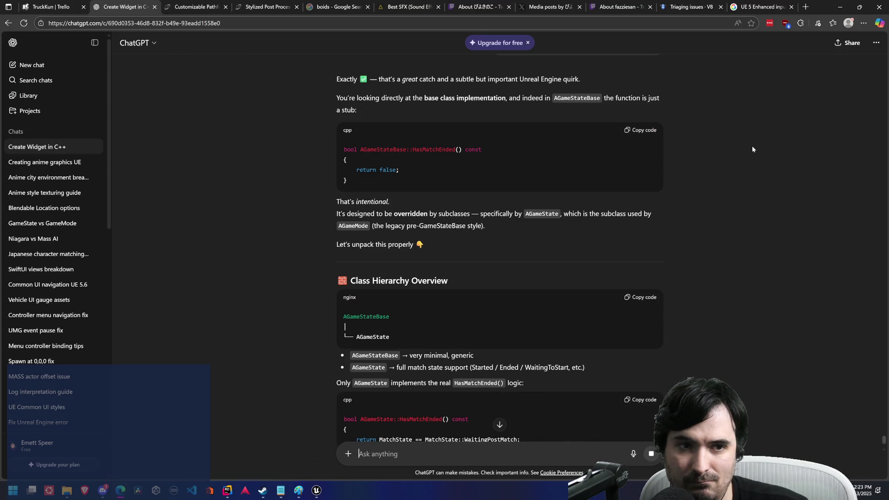
scroll(753, 146, "down", 2)
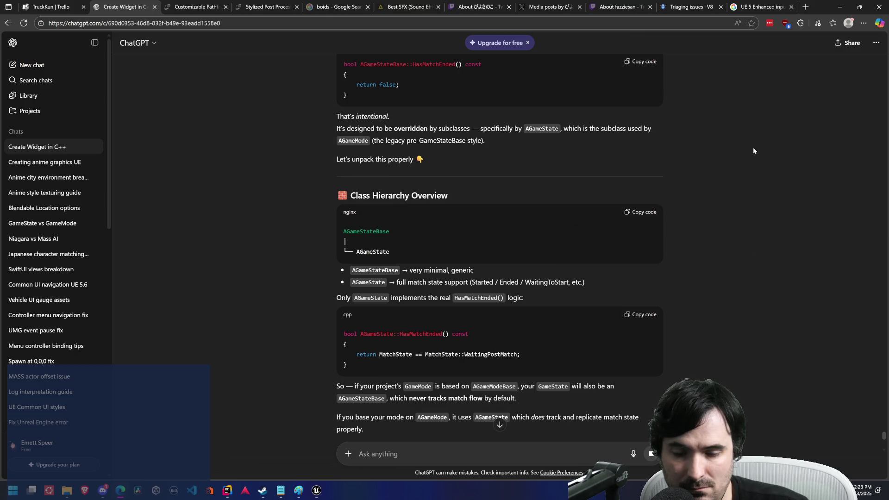
key("alt+Tab")
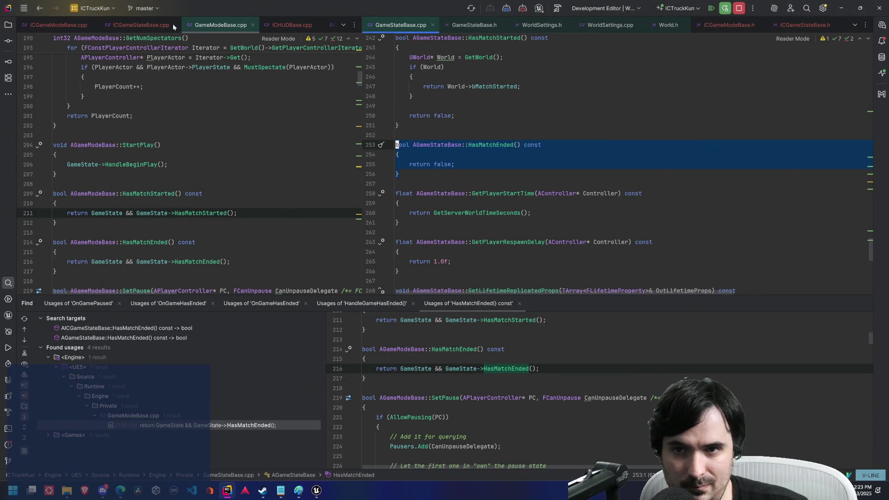
Step: Complete the GM line on line 22 as Cast<AGameMode>(GetDefaultGameMode())
left_click(140, 25)
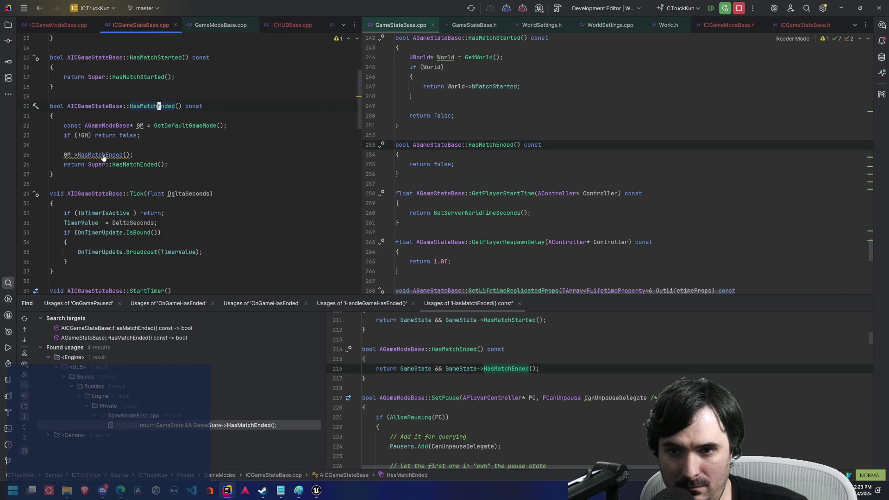
left_click(170, 127, "ctrl")
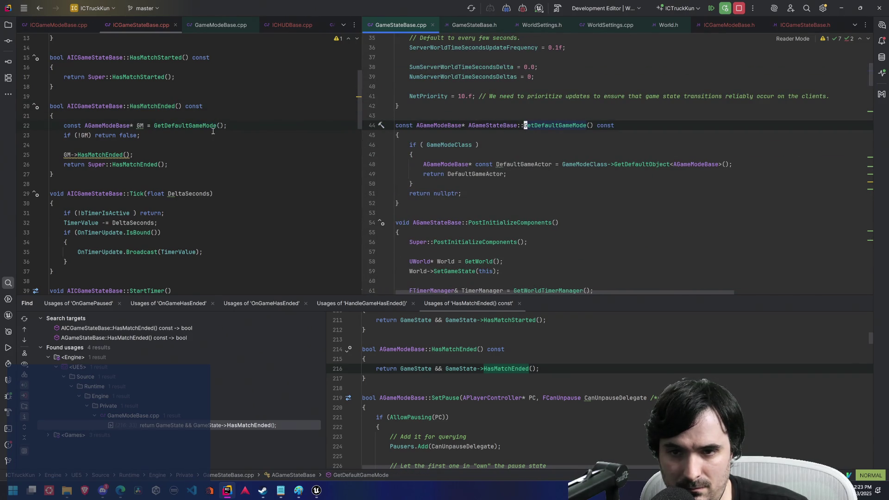
left_click(198, 126)
type("b")
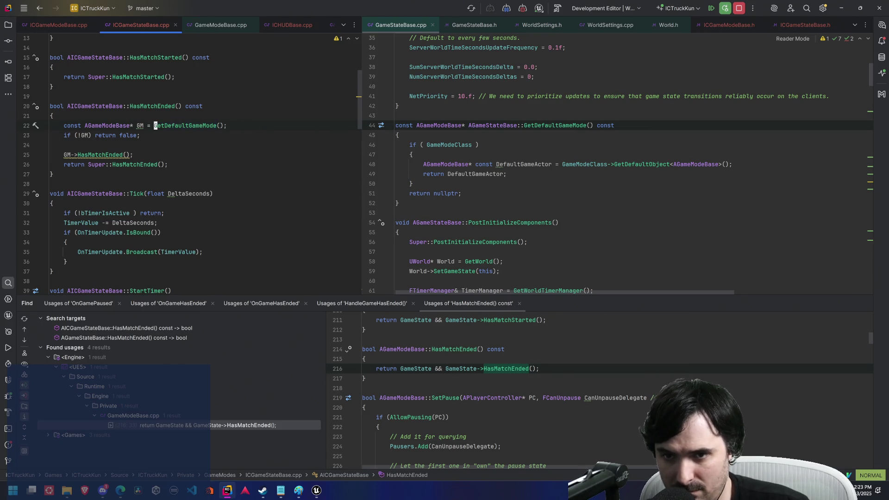
type("iCast<")
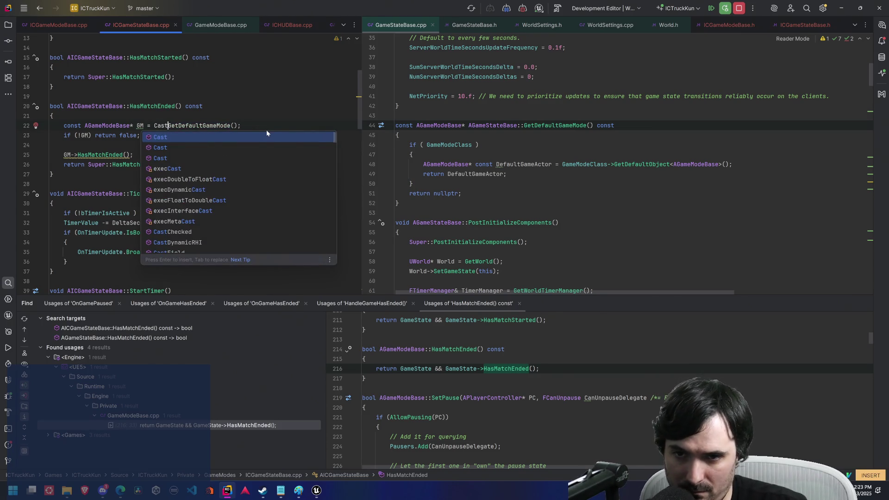
type("G")
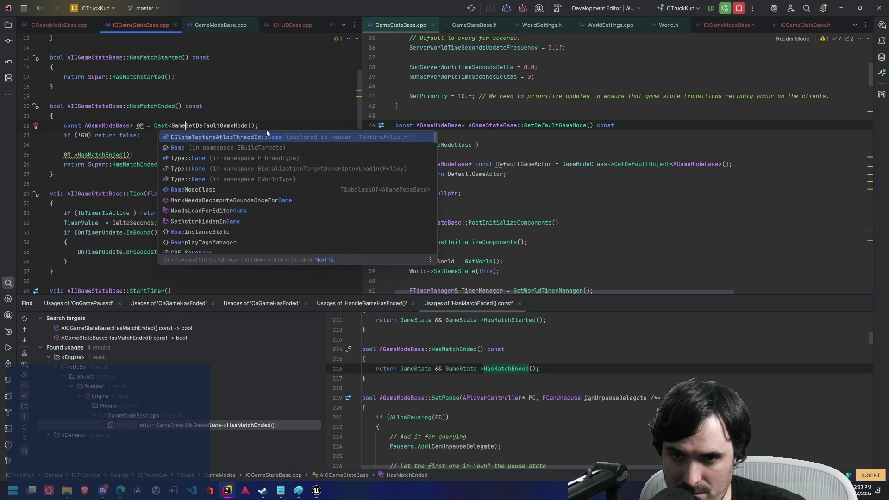
key("BackSpace")
type("AGameMode")
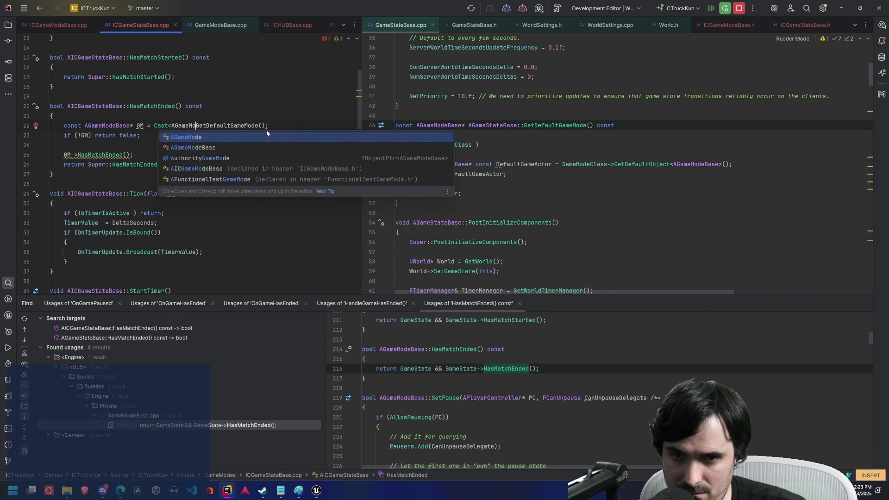
type(">(")
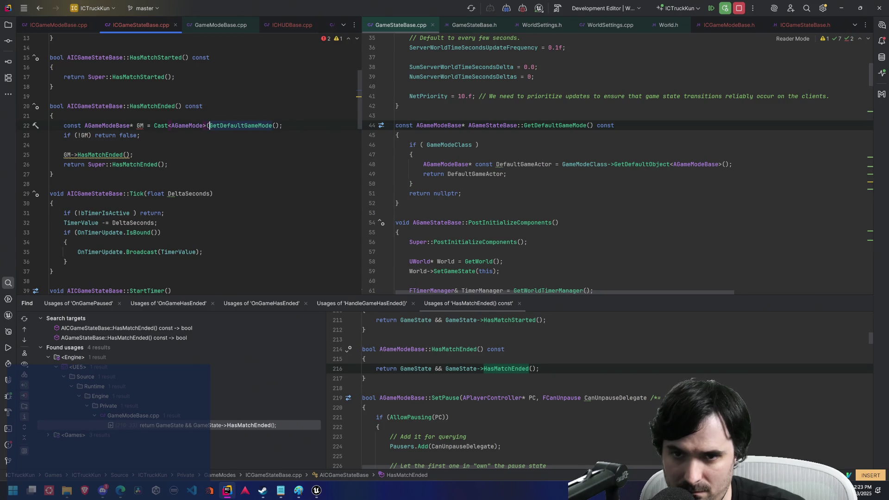
key("End")
key("Left")
type(")")
key("Escape")
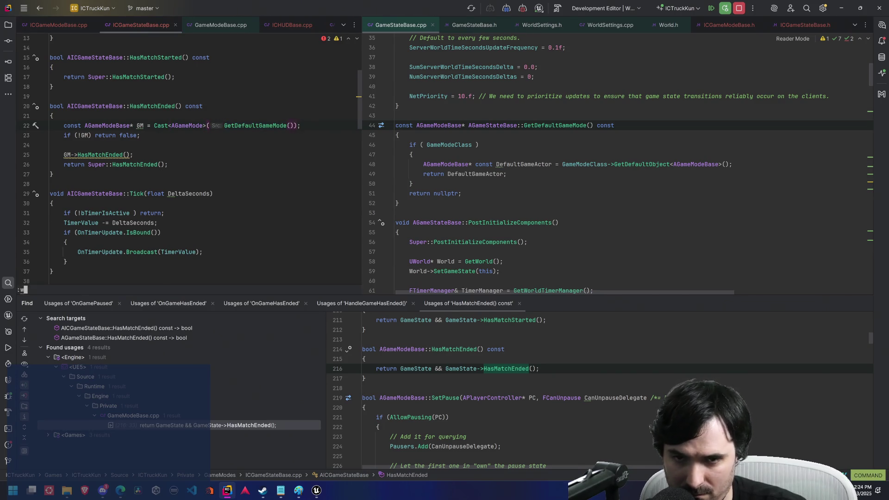
Step: Change GM's pointer type from AGameModeBase* to AGameMode* and close GameStateBase.cpp
left_click(140, 126)
key("b")
key("b")
key("e")
key("h")
key("h")
key("h")
key("d")
key("e")
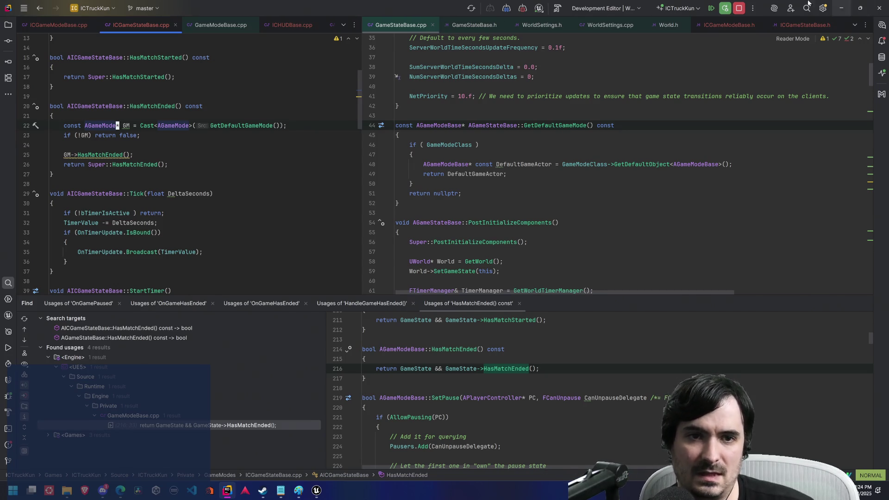
left_click(226, 126)
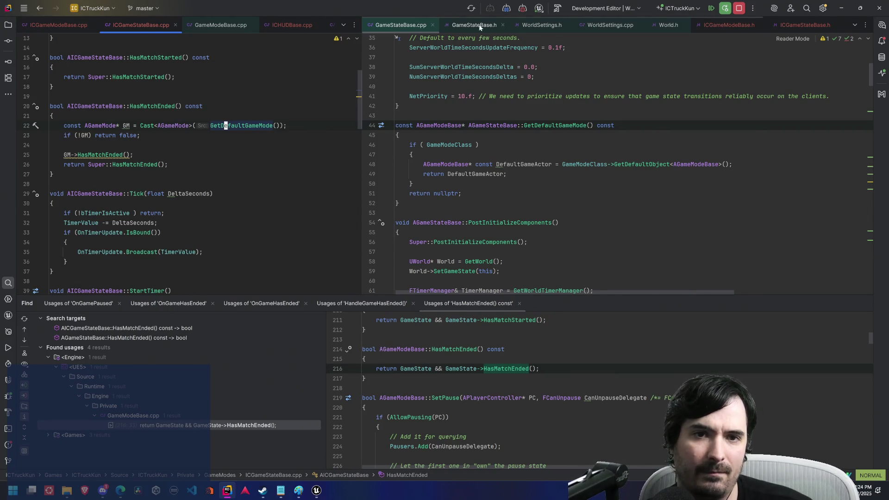
middle_click(413, 27)
Step: Close the GameStateBase.h, WorldSettings.h, WorldSettings.cpp, World.h and GameModeBase.cpp tabs
middle_click(390, 27)
middle_click(397, 26)
middle_click(396, 26)
middle_click(396, 25)
middle_click(216, 26)
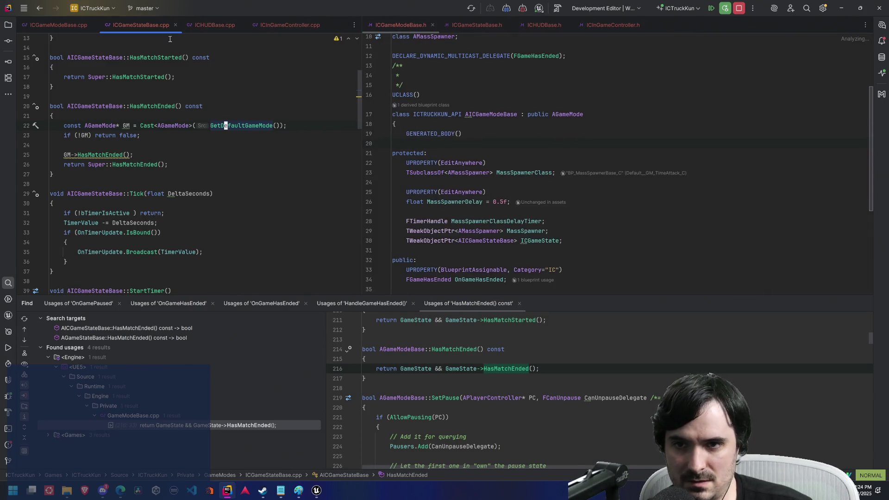
Step: Derive AICGameStateBase from AGameState, swap in the GameState.h include, save, and open AGameState
left_click(477, 25)
scroll(564, 123, "up", 10)
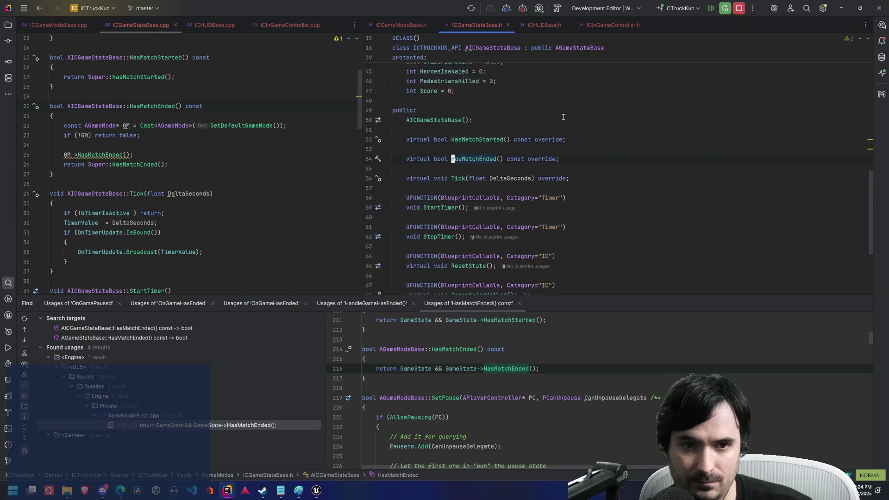
scroll(564, 123, "up", 5)
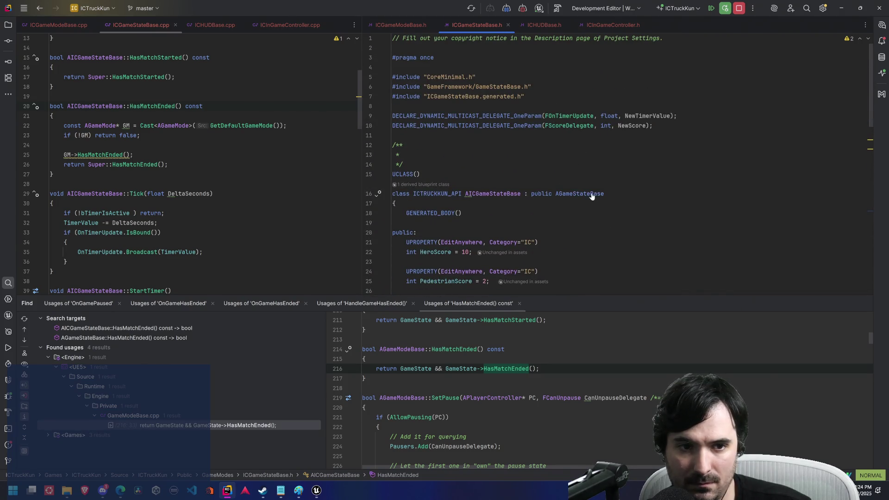
left_click(611, 194)
key("h")
key("h")
key("h")
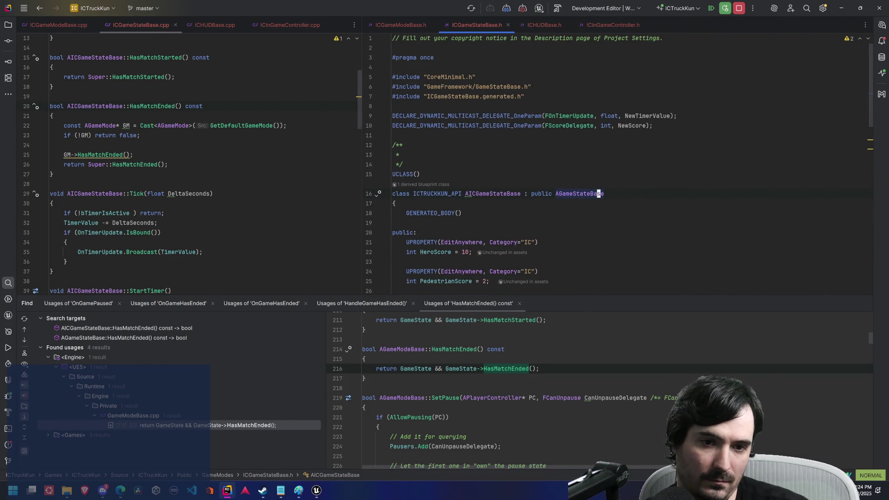
key("shift+d")
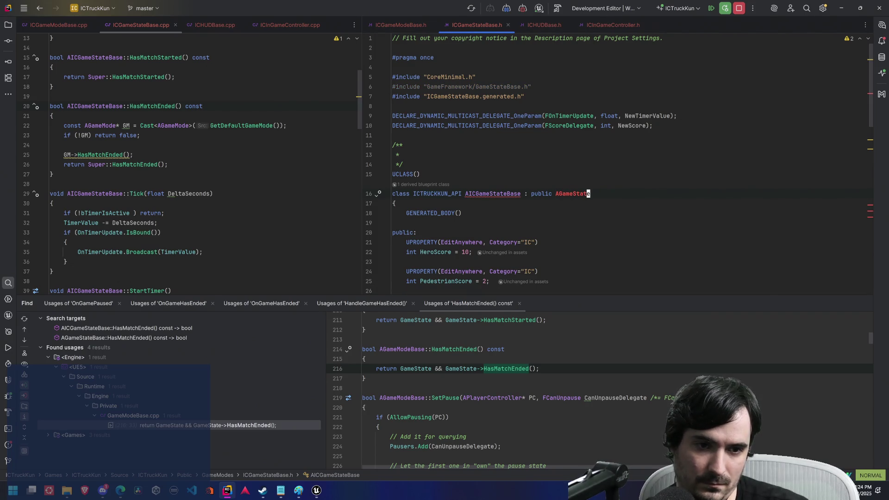
key("alt+Return")
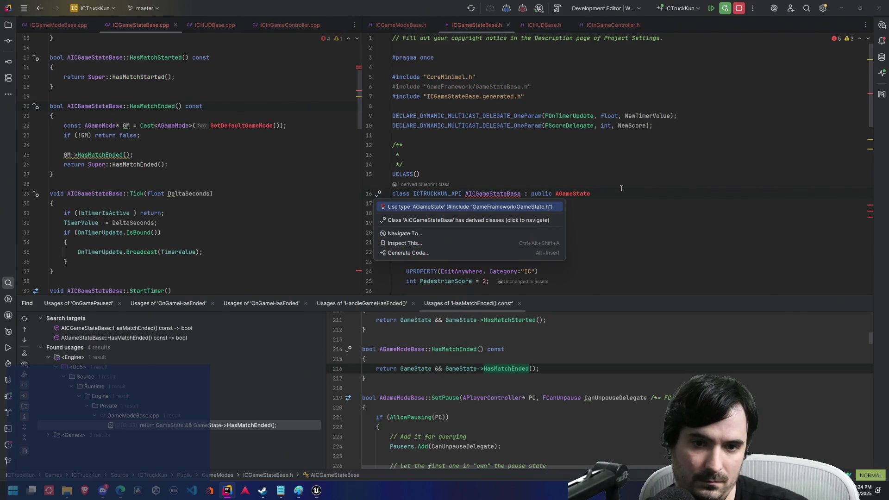
key("Return")
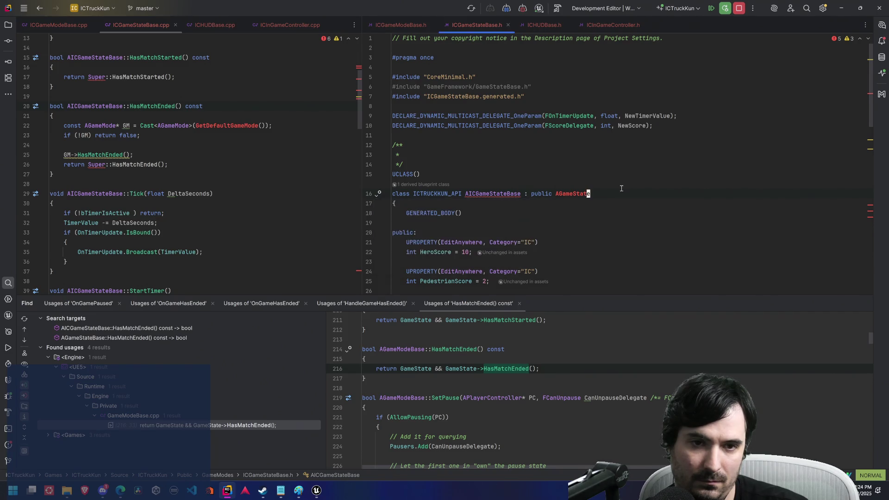
key("k")
key("k")
key("k")
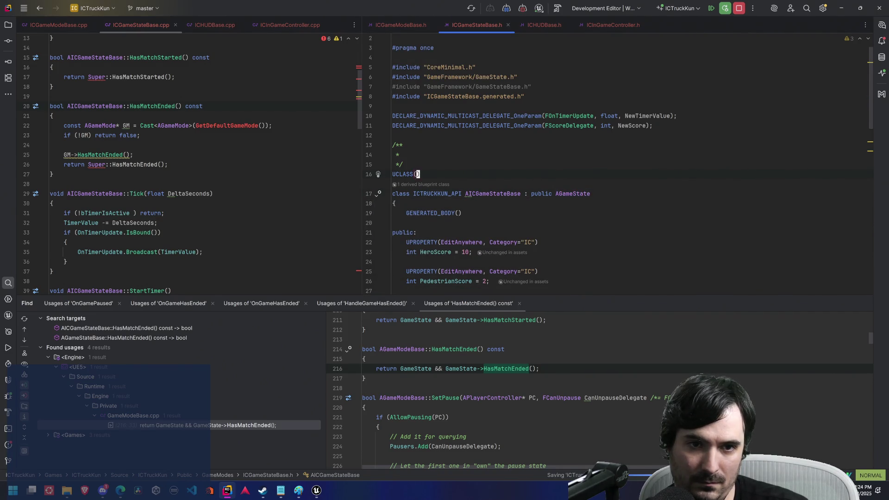
key("d")
key("d")
type(":w")
key("Return")
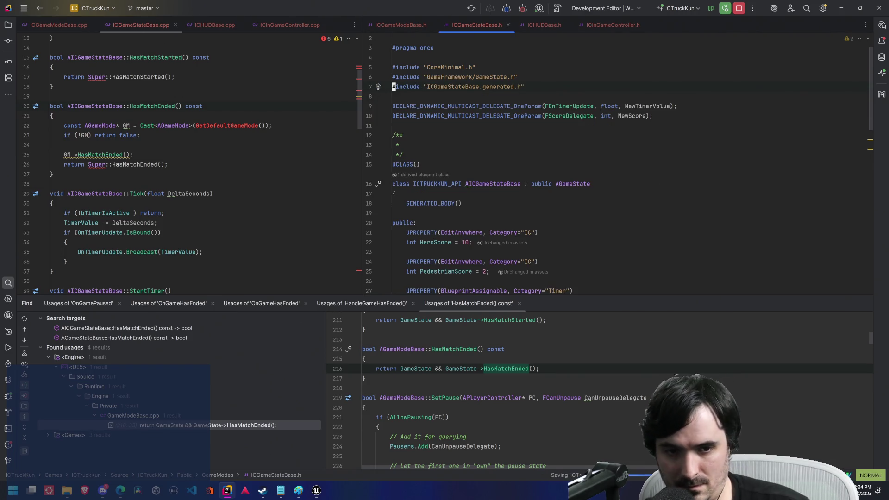
left_click(582, 182, "ctrl")
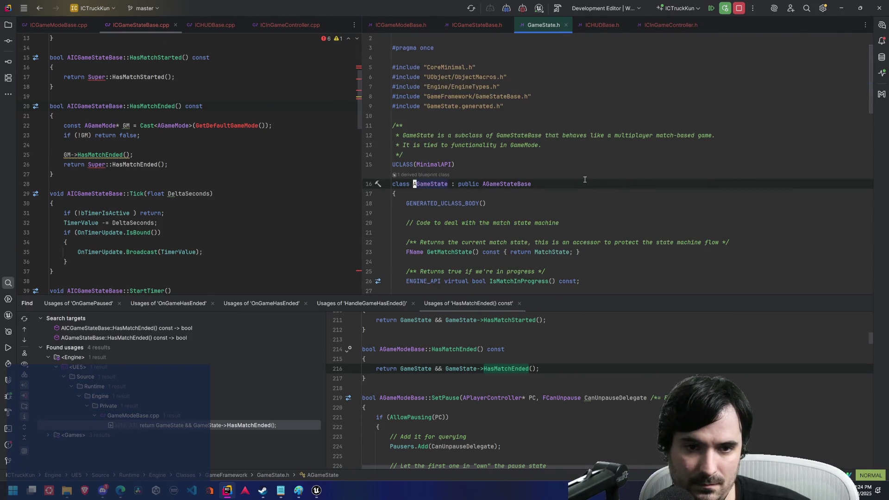
Step: Open AGameMode::HasMatchEnded in GameMode.cpp and move it into the right editor split
left_click(228, 148)
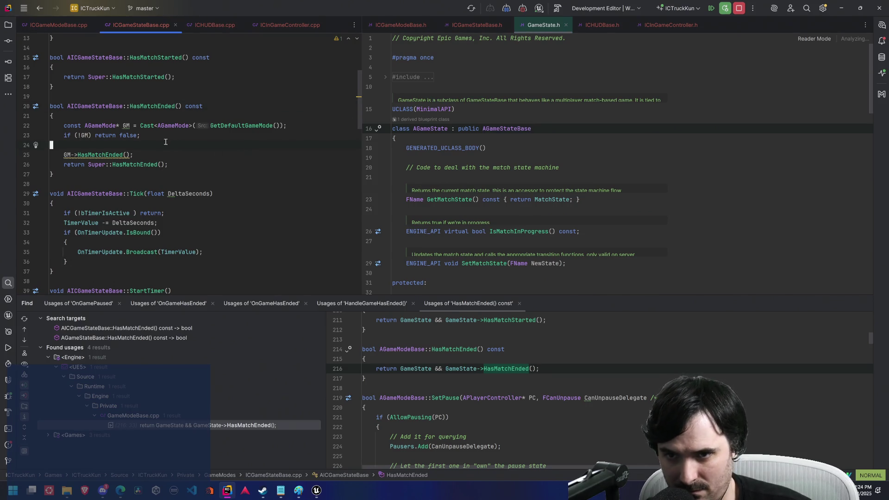
left_click(546, 149)
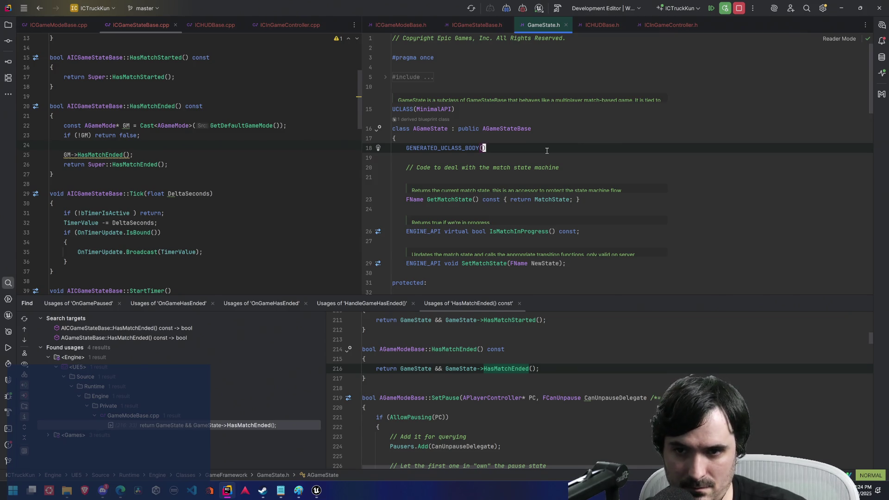
left_click(107, 154)
left_click(107, 155, "ctrl")
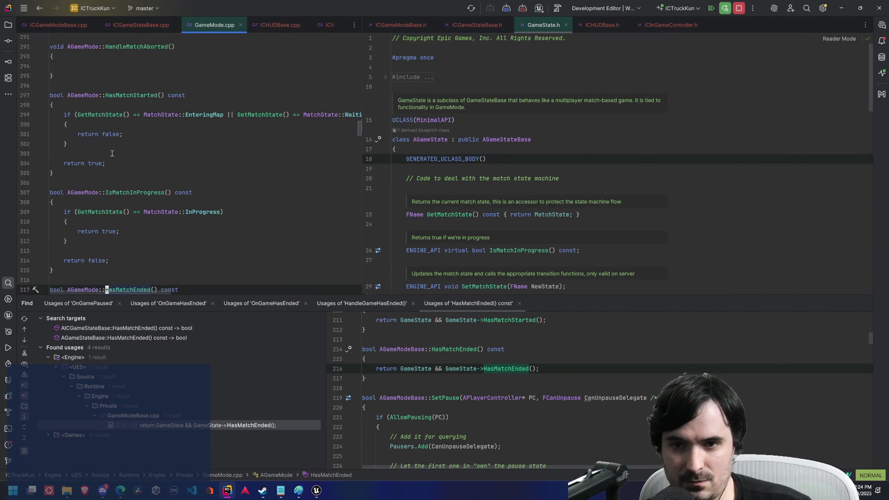
mouse_move(328, 24)
left_mouse_down()
mouse_move(530, 49)
mouse_move(548, 26)
left_mouse_up()
Step: Find HasMatchEnded in GameState.h and open its definition in GameState.cpp
left_click(609, 25)
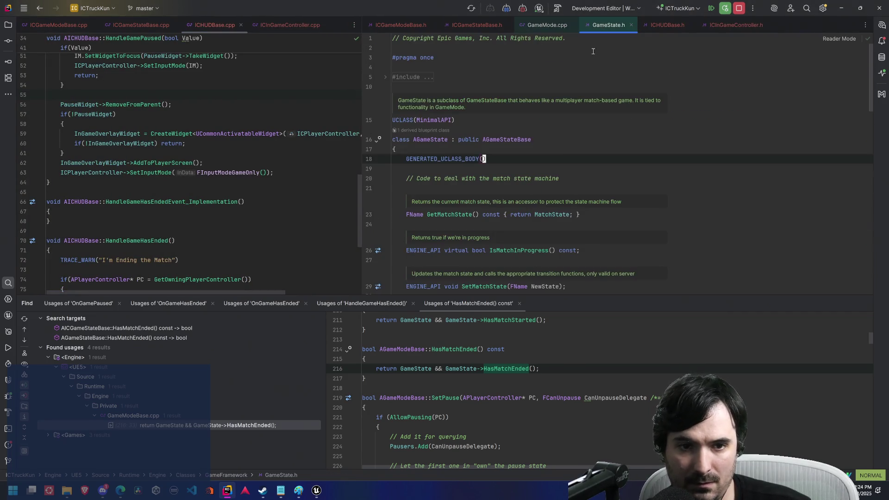
type("/Ha")
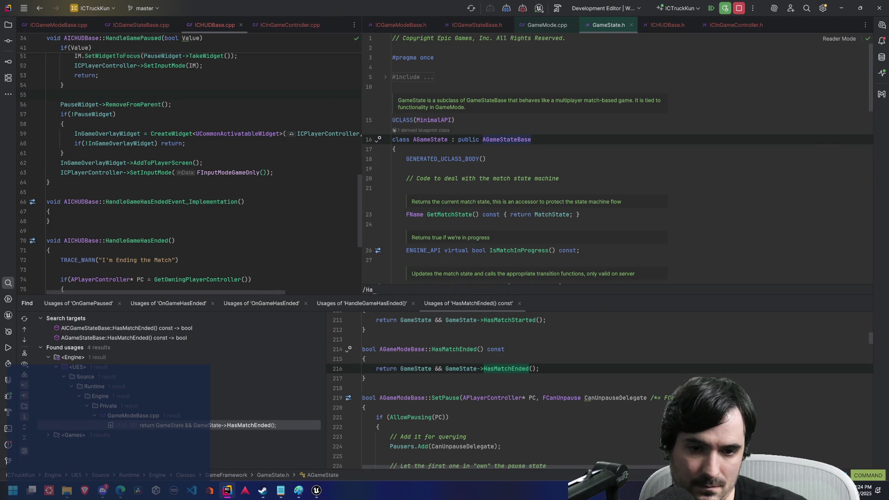
type("s")
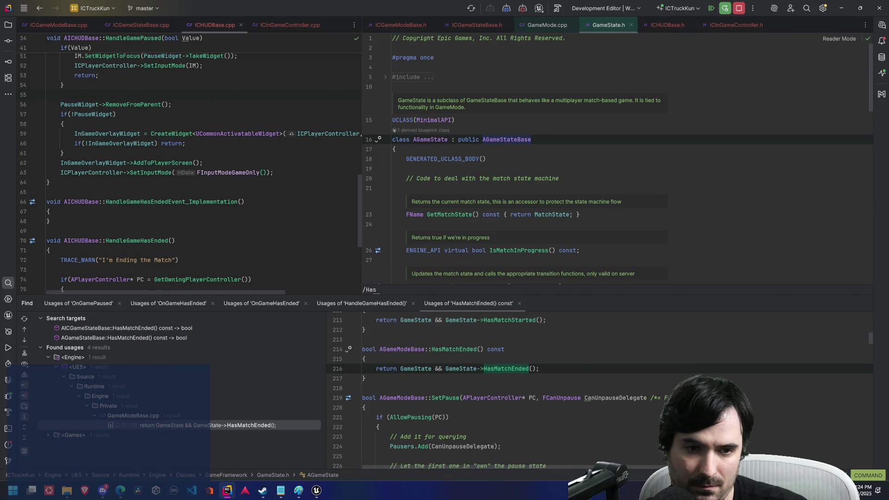
type("MatchEnded")
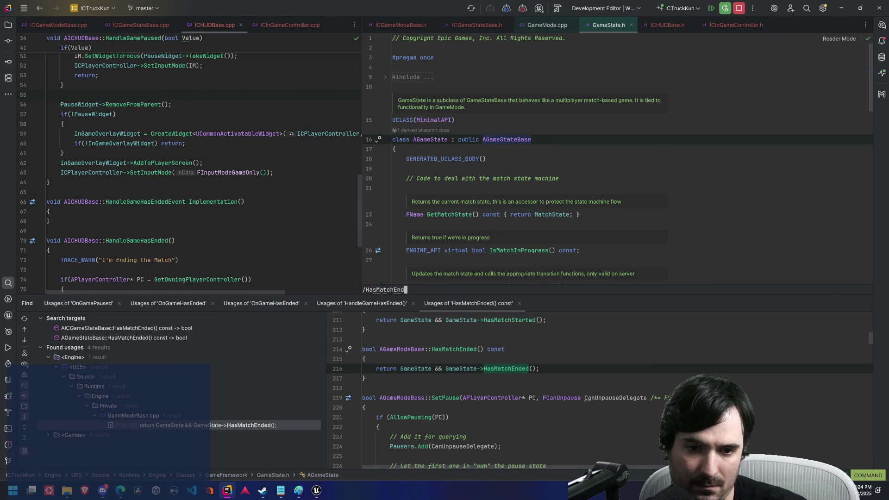
key("Return")
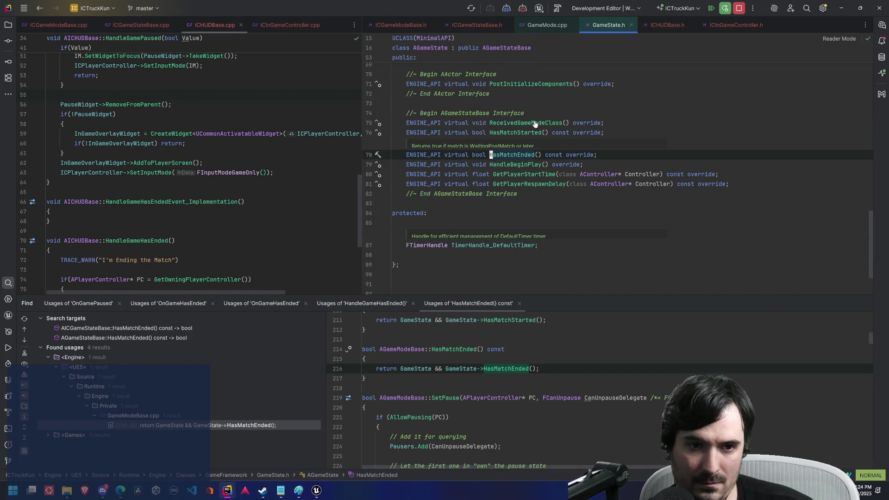
left_click(520, 154, "ctrl")
scroll(544, 158, "down", 6)
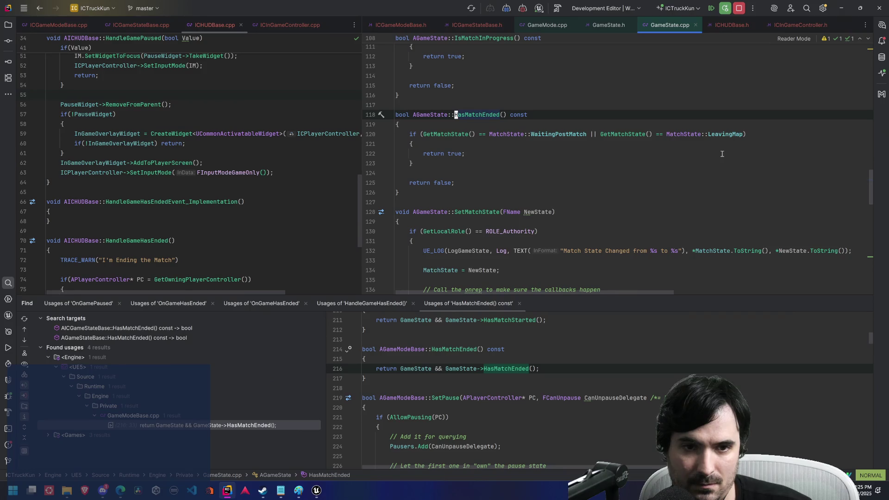
Step: Bring up ICInGameController.cpp's SetPause code and resume the paused debugging session
left_click(227, 154)
scroll(230, 174, "down", 1)
scroll(231, 174, "down", 1)
left_click(279, 22)
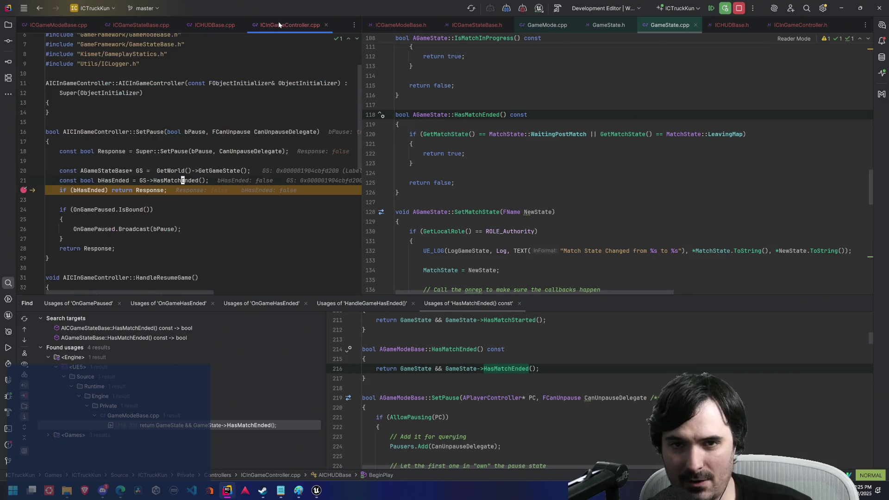
left_click(201, 24)
left_click(280, 21)
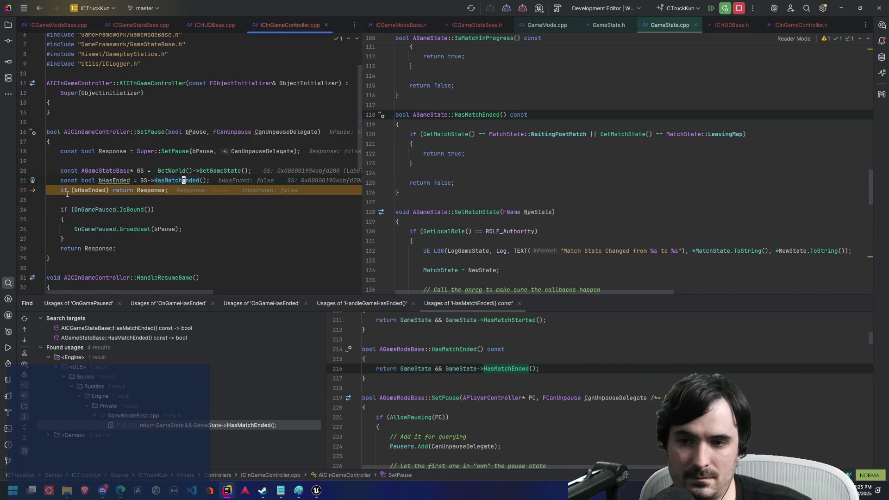
left_click(712, 9)
Step: Stop the game at the TIMES UP! screen and return to HasMatchEnded in ICGameStateBase.cpp
left_click(319, 492)
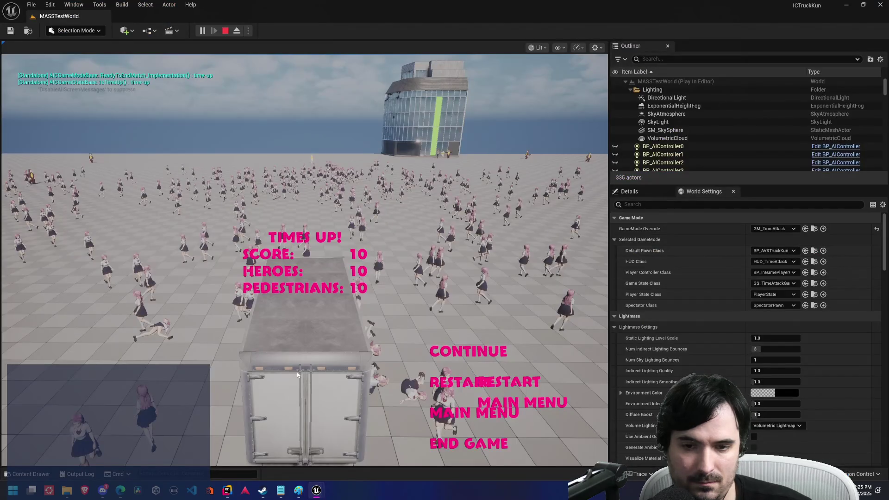
key("Escape")
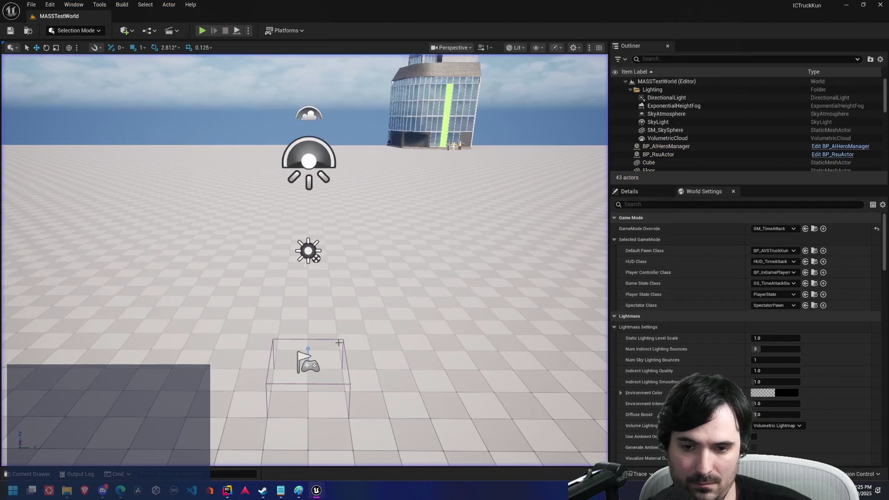
key("alt+Tab")
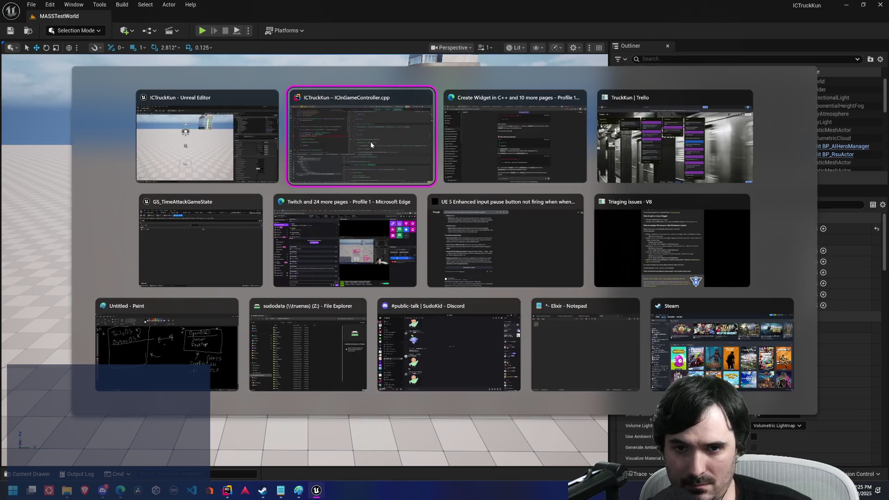
left_click(215, 24)
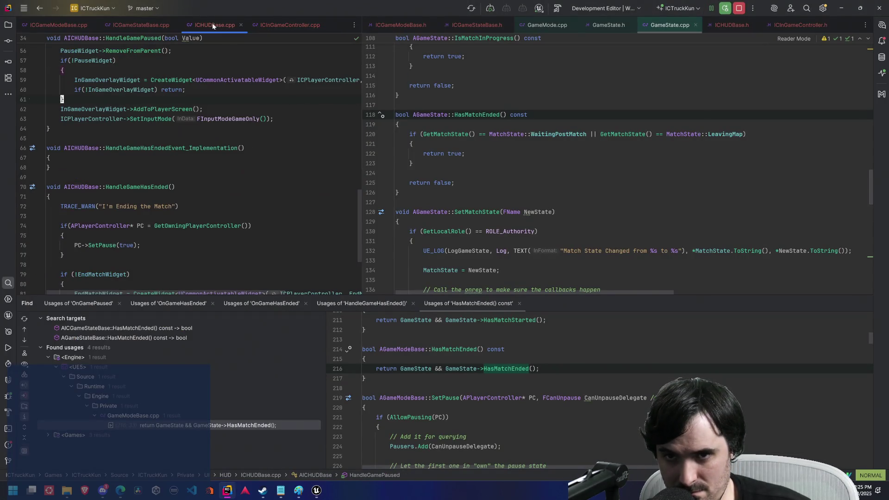
left_click(151, 24)
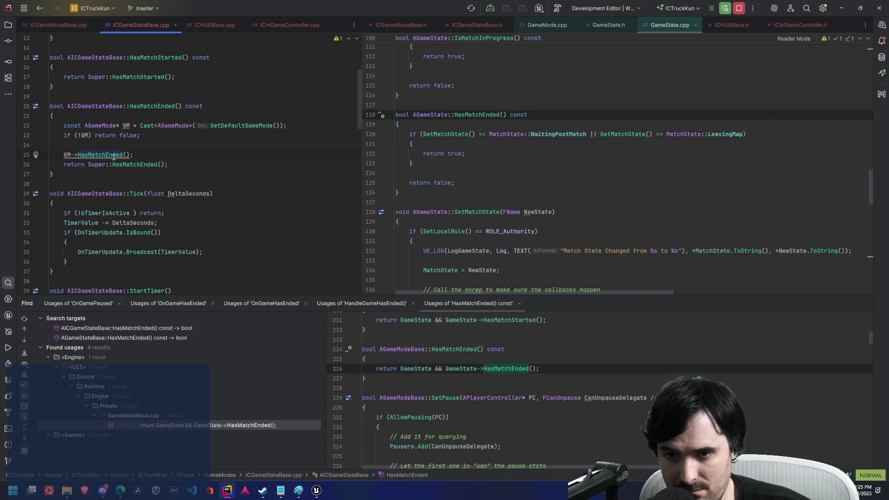
left_click(206, 156)
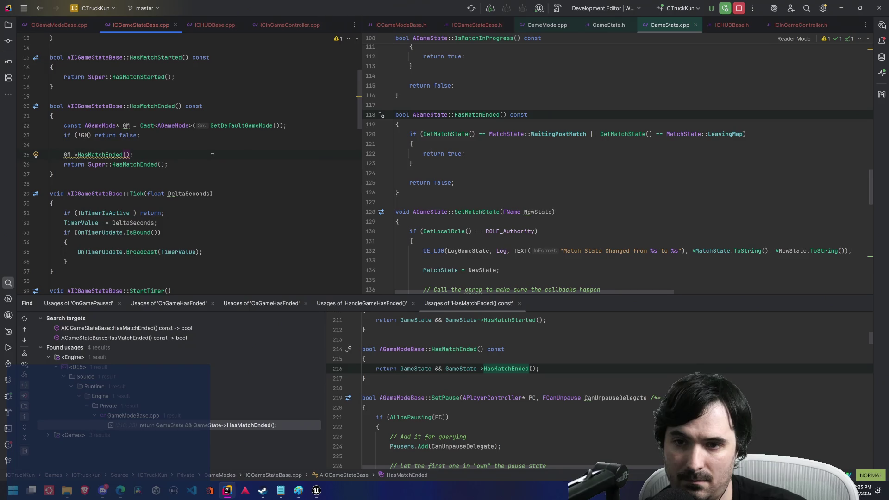
Step: Delete the GM cast and GM->HasMatchEnded lines, leaving only return Super::HasMatchEnded()
key("k")
key("k")
key("j")
key("j")
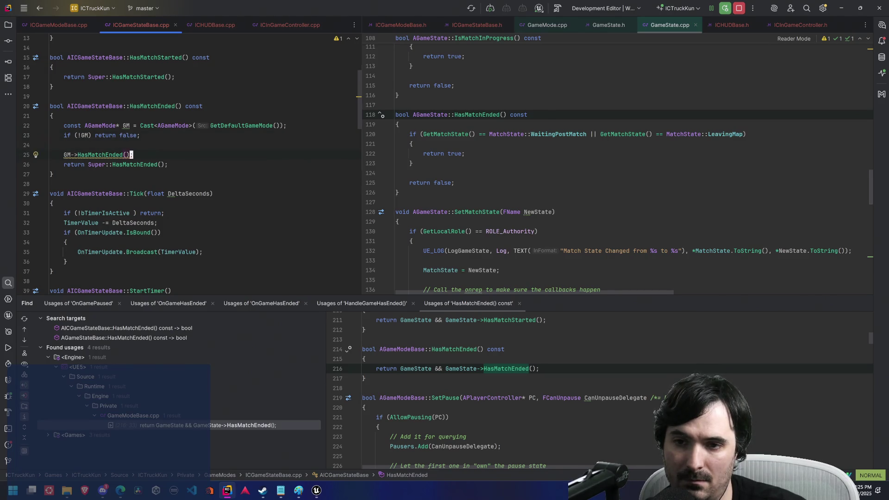
key("shift+v")
key("k")
key("k")
key("k")
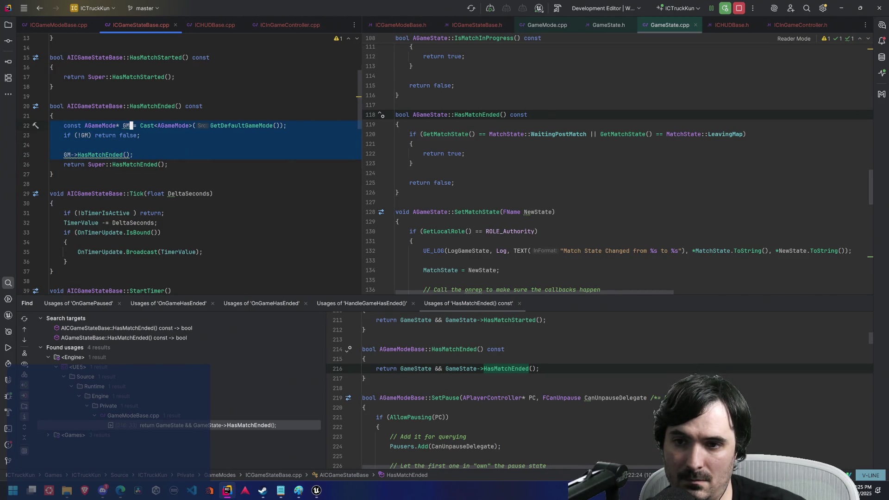
key("d")
left_click(456, 115)
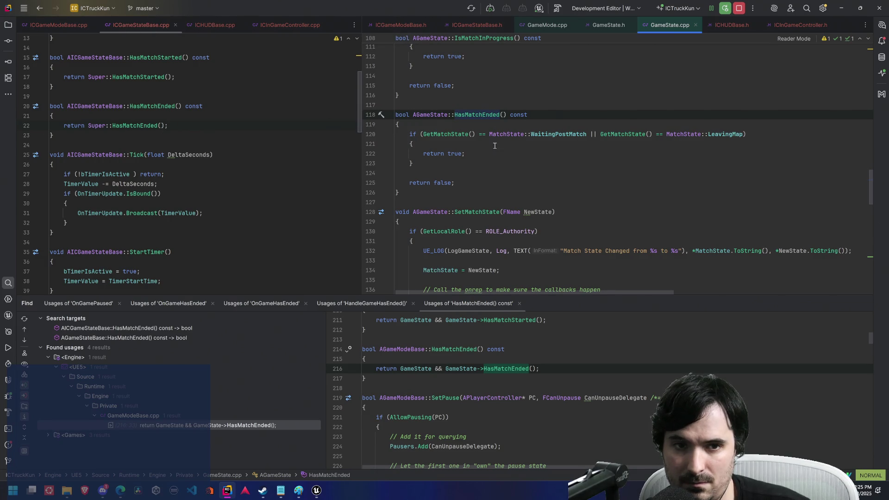
left_click(113, 114)
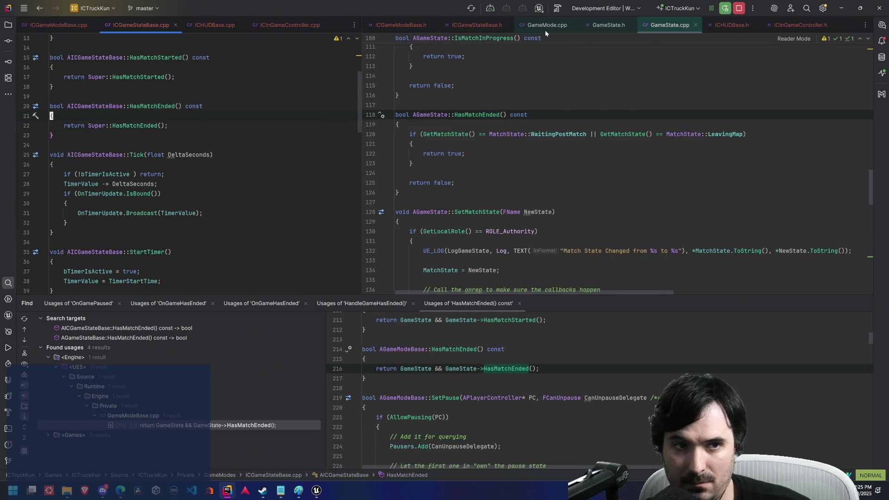
Step: Close the running Unreal Editor before rebuilding
left_click(317, 491)
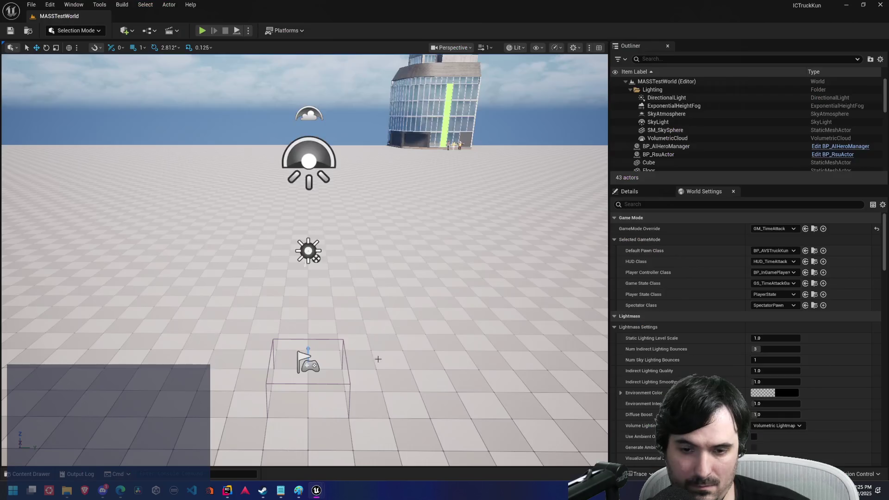
left_click(882, 6)
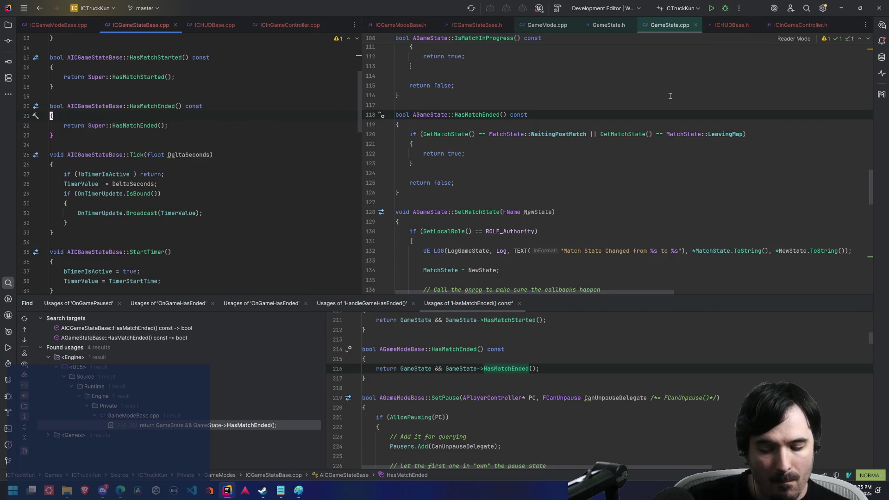
key("alt+Tab")
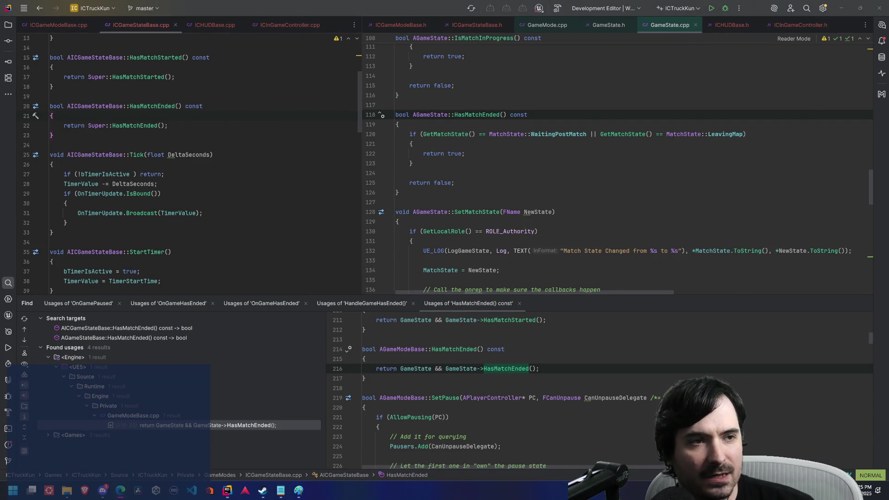
double_click(521, 129)
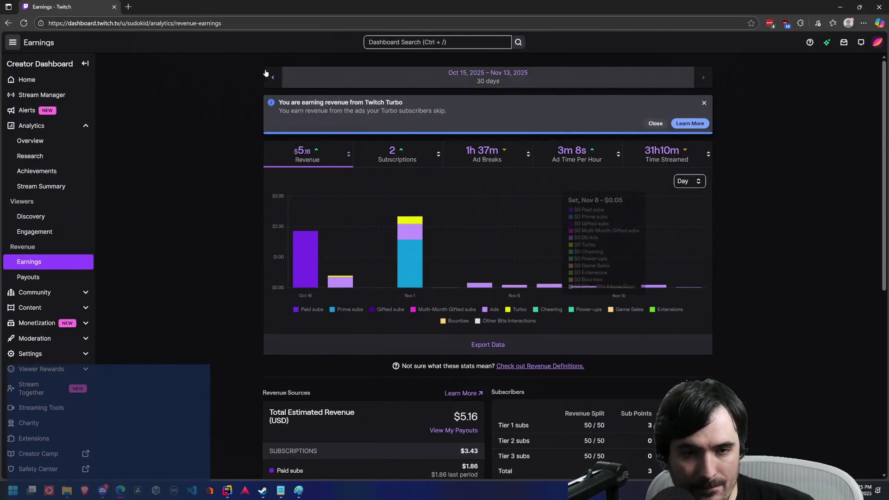
key("F5")
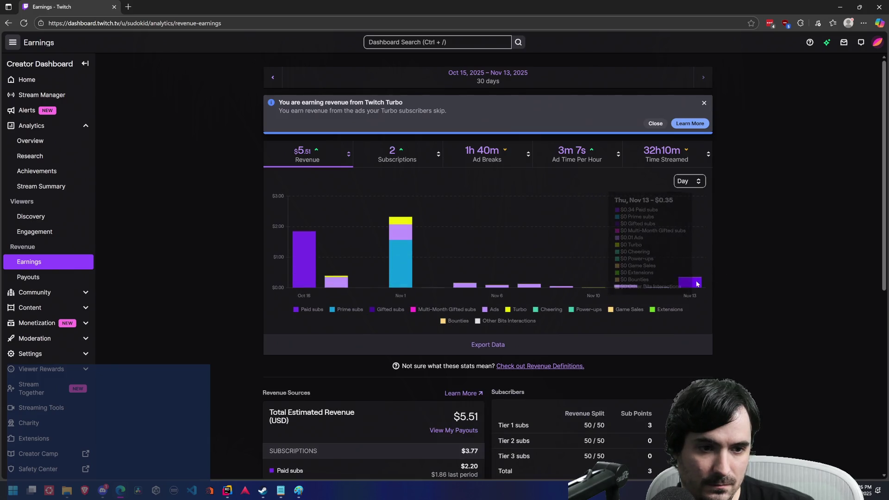
mouse_move(695, 283)
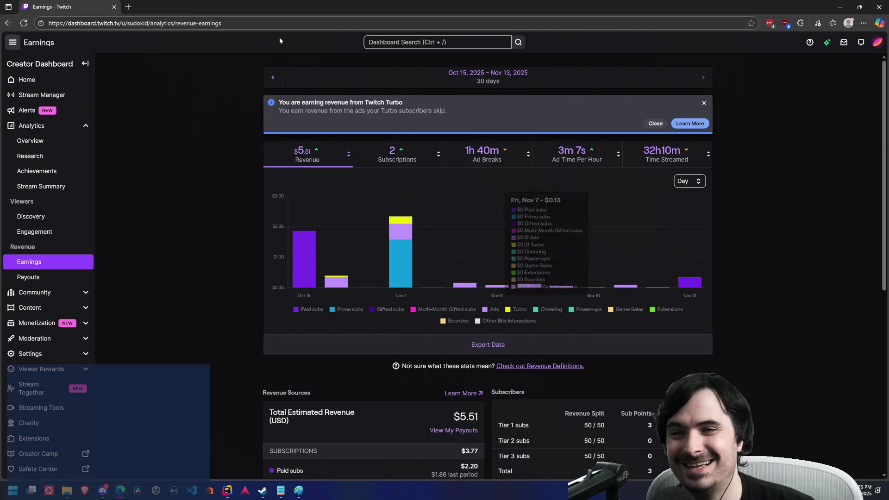
key("alt+Tab")
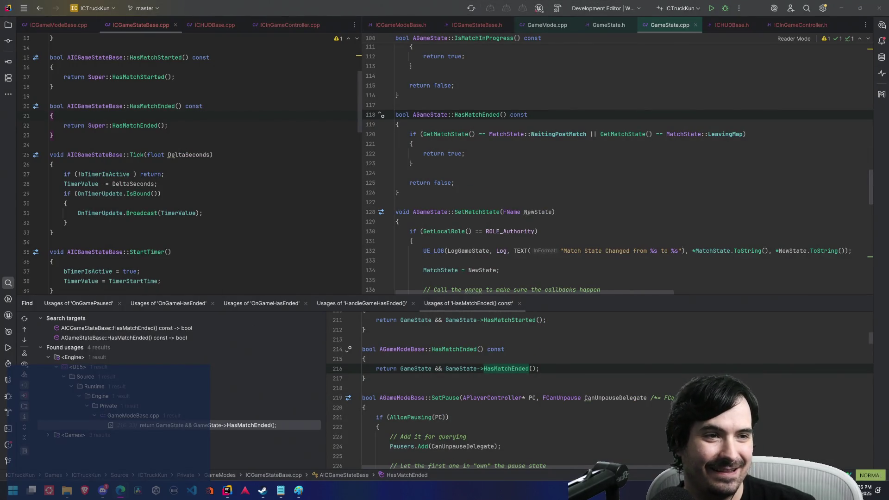
Step: Rebuild ICTruckKun and relaunch it in the Unreal Editor
left_click(227, 200)
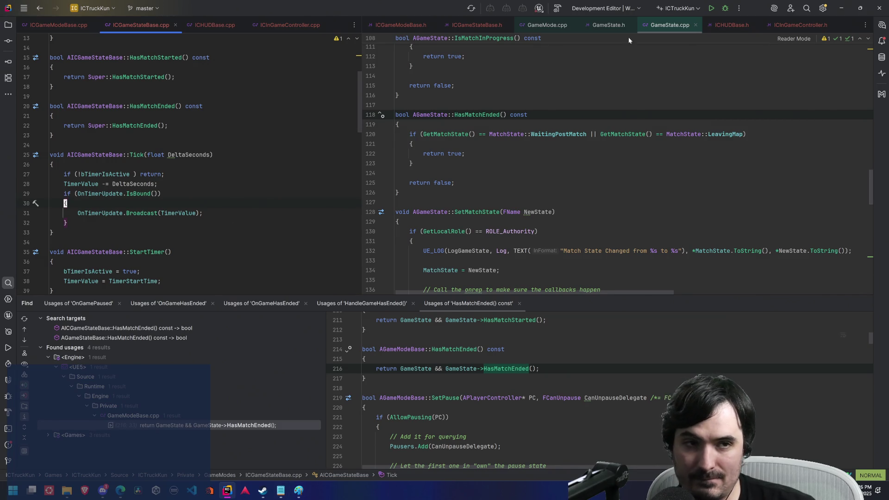
left_click(714, 7)
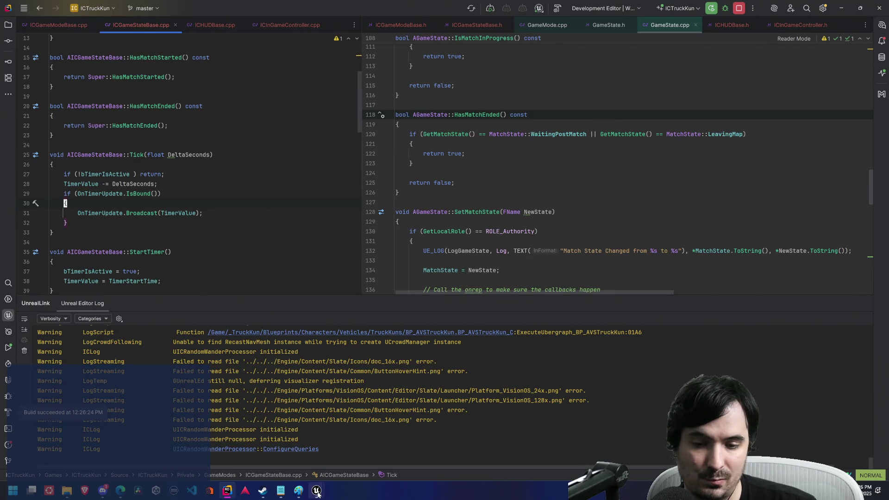
Step: Play the level, pausing and driving the truck until TIMES UP! appears, then stop
mouse_move(317, 490)
left_click(293, 470)
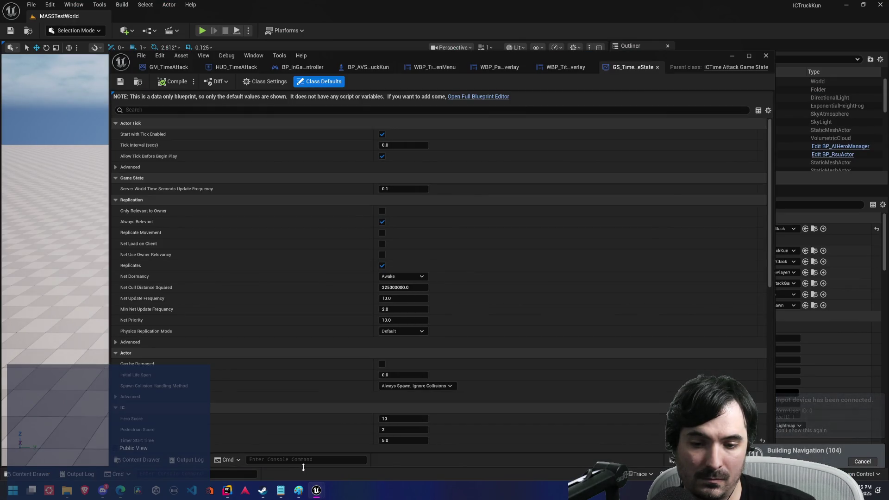
left_click(733, 55)
left_click(202, 31)
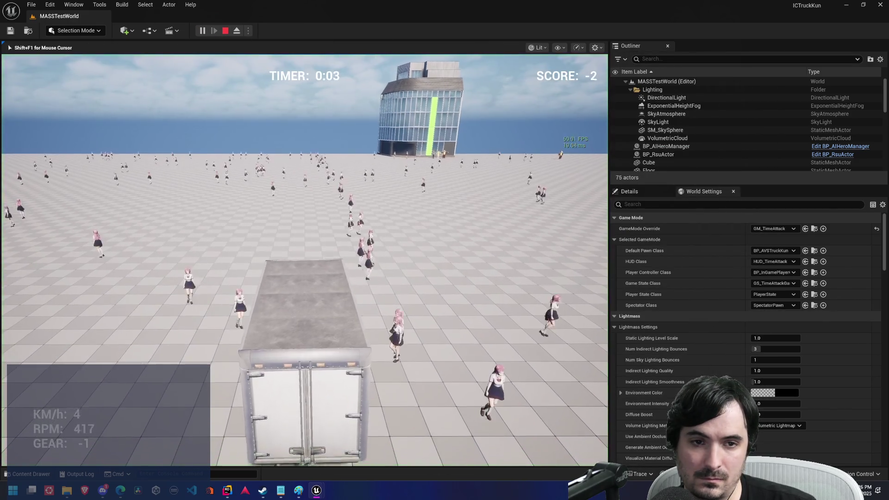
key("p")
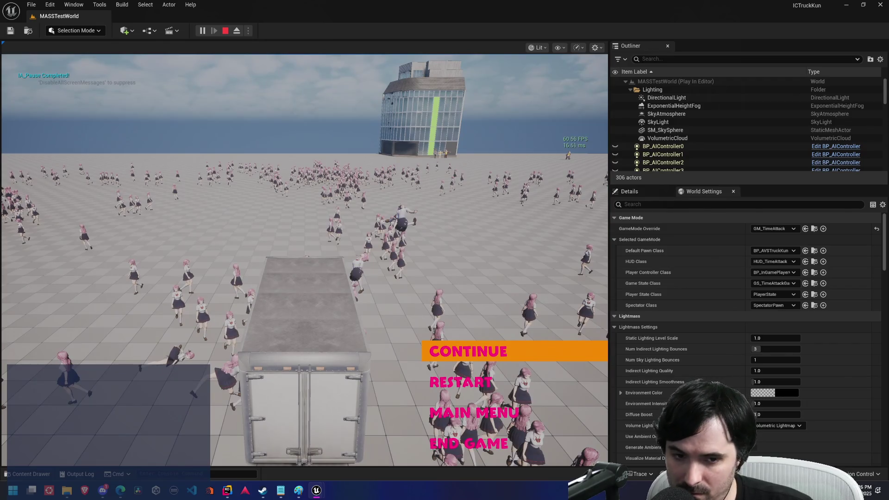
key("Return")
key("w")
key("a")
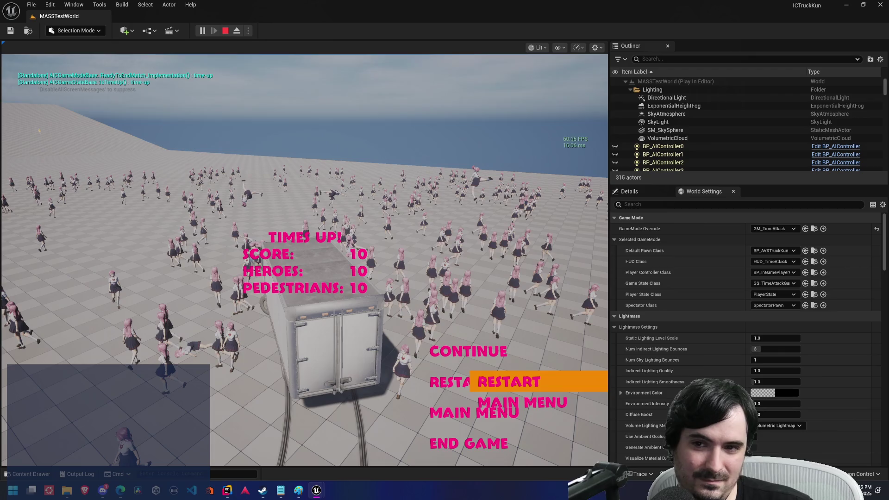
key("Escape")
key("alt+Tab")
key("alt+Tab")
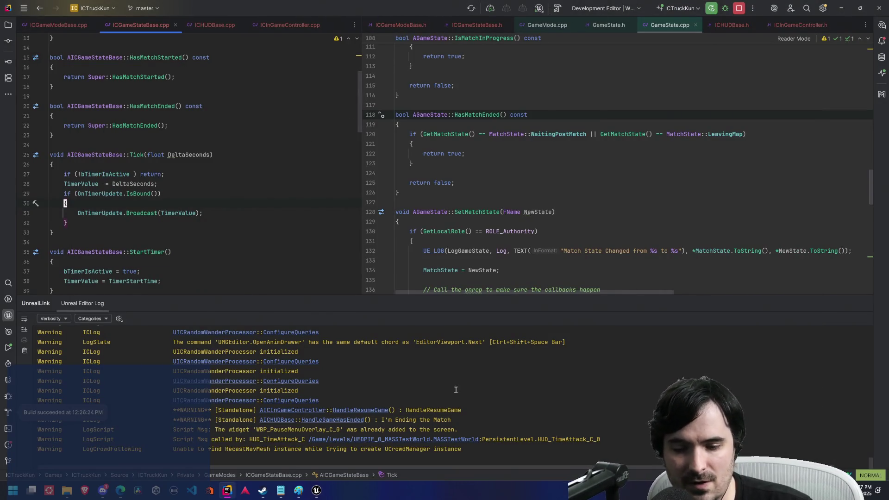
Step: Close the running Unreal Editor and launch ICTruckKun under Rider's debugger to rebuild it
left_click(317, 491)
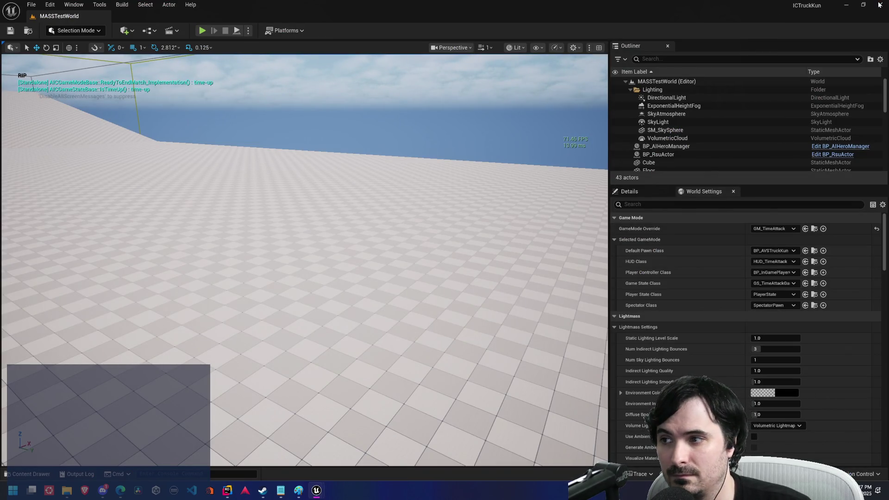
left_click(879, 5)
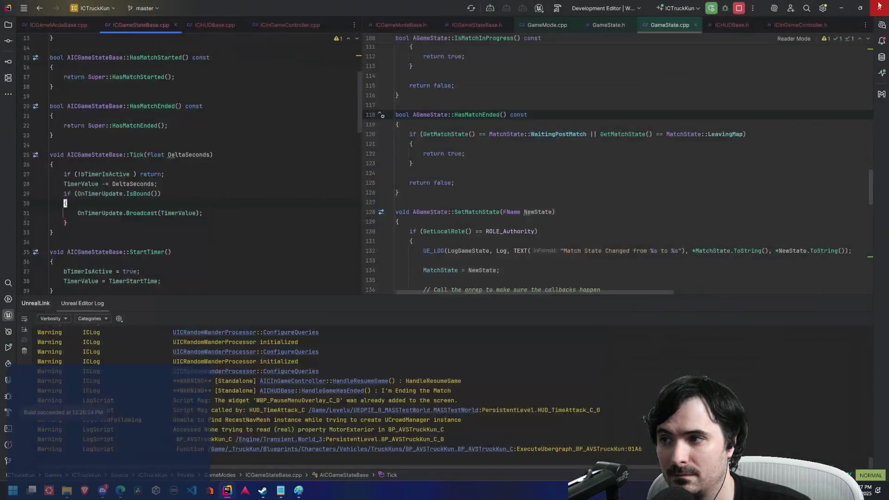
left_click(725, 10)
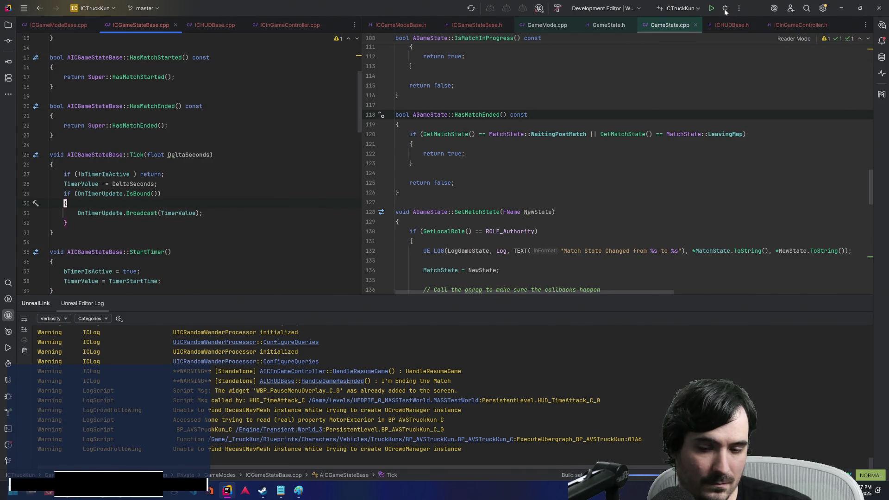
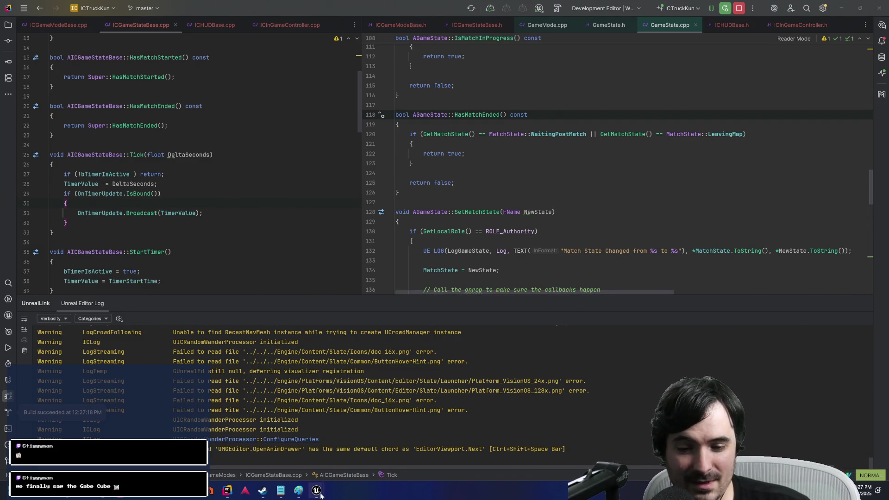
Step: Close the GS_TimeAttack Class Defaults window in Unreal Editor and start Play In Editor
mouse_move(316, 490)
left_click(359, 447)
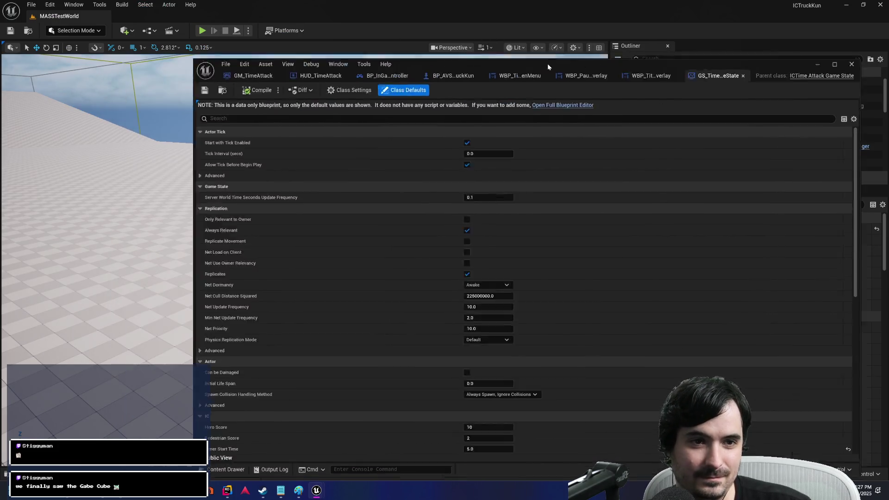
left_click(767, 55)
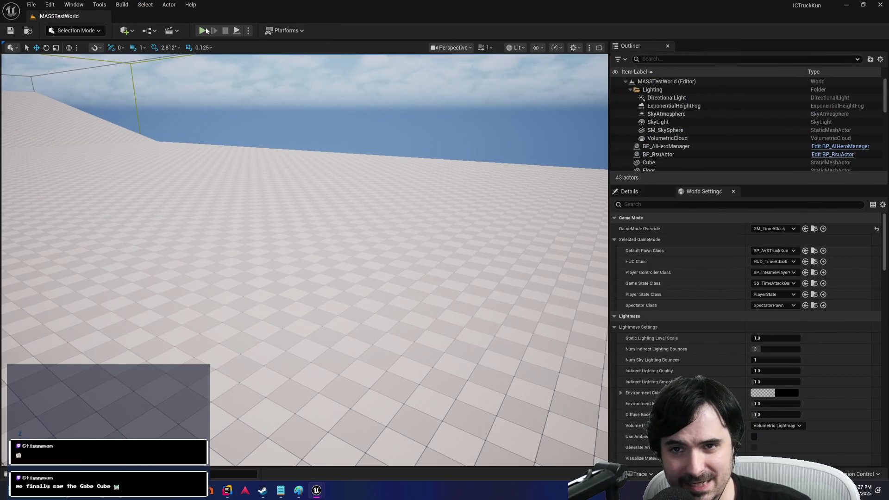
left_click(204, 31)
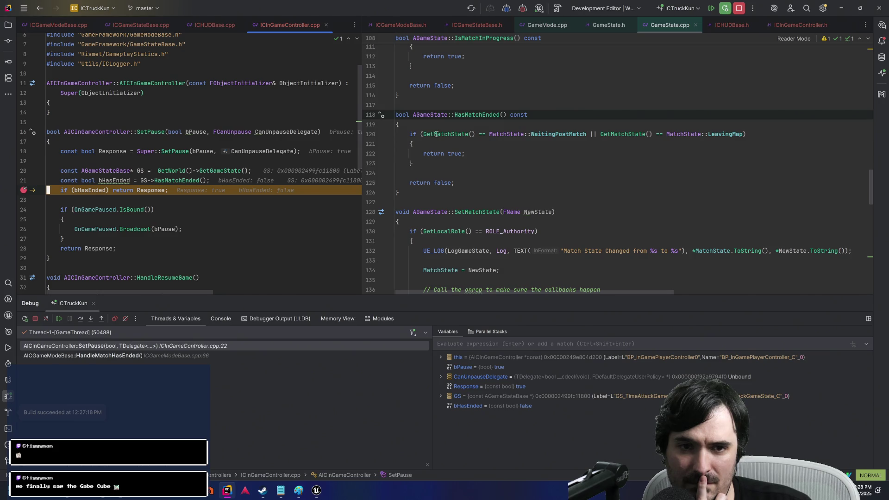
Step: Place the caret after SetPause's early return, then resume the debugger twice to reach Times Up
mouse_move(443, 134)
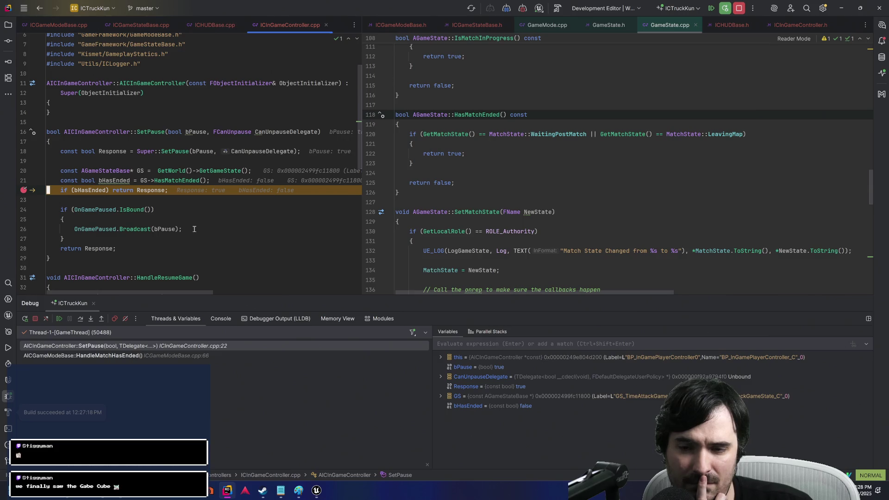
left_click(199, 200)
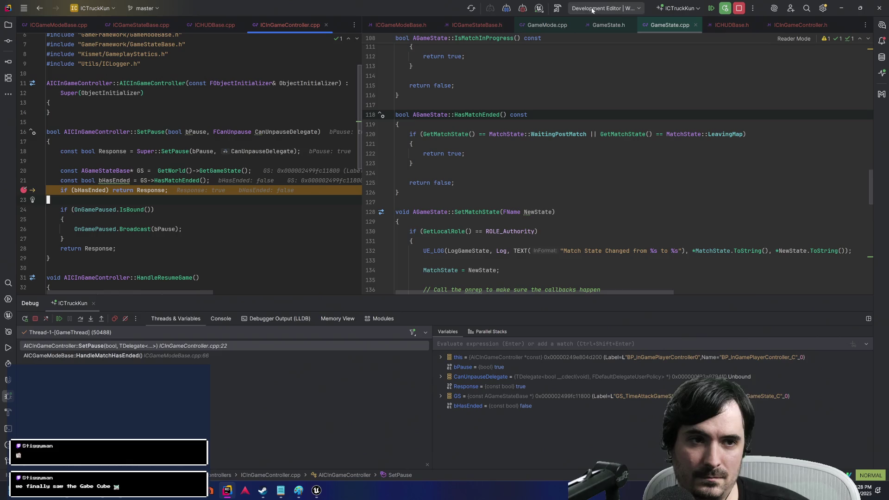
left_click(711, 7)
key("alt+Tab")
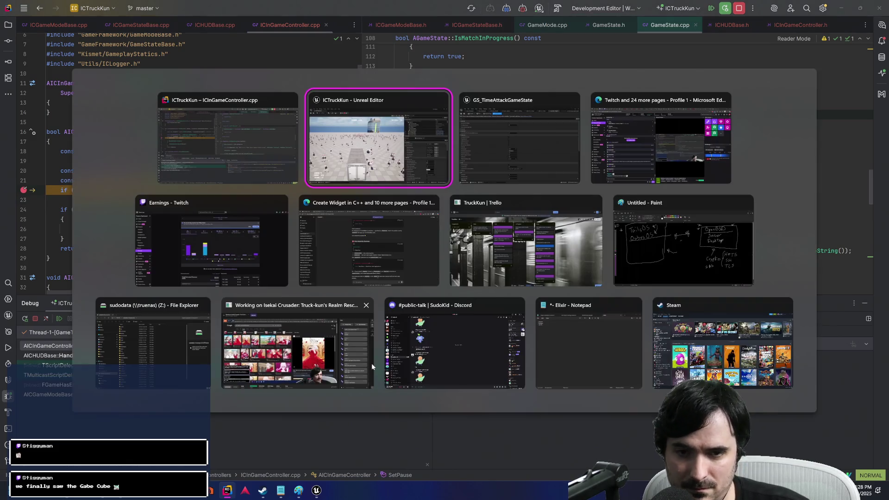
key("Escape")
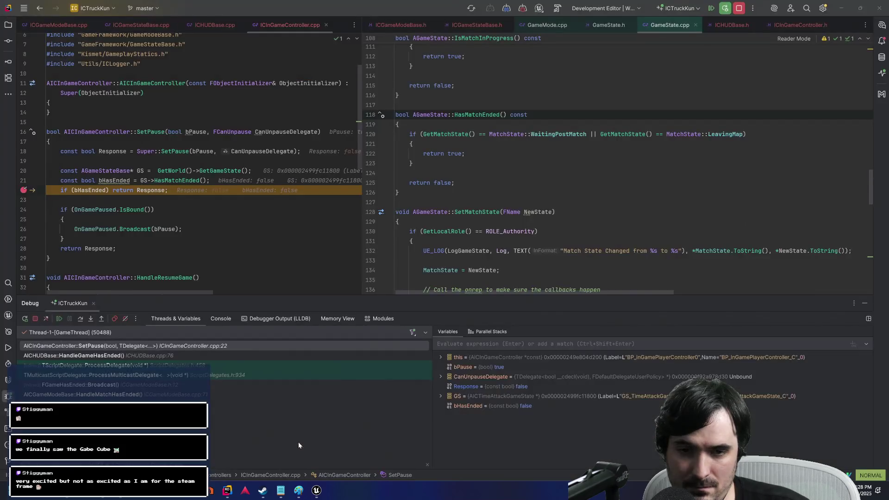
left_click(725, 7)
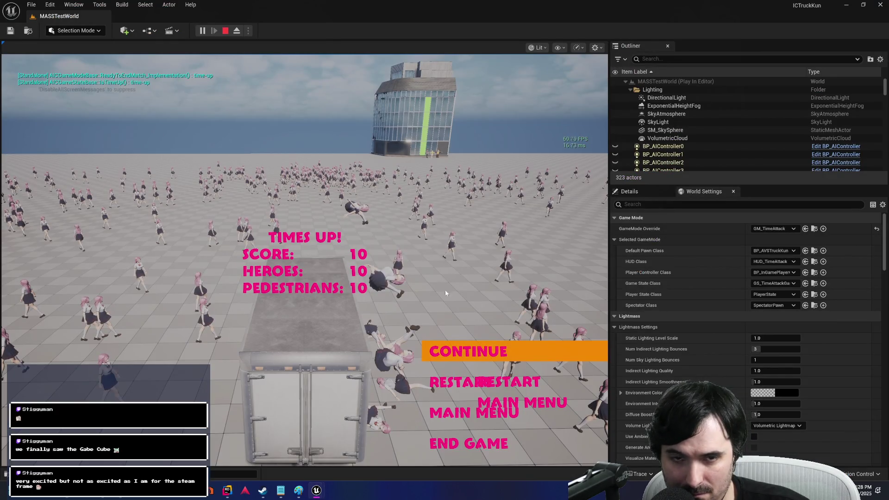
Step: Stop the Times Up play session with Esc and quit Unreal Editor
key("Escape")
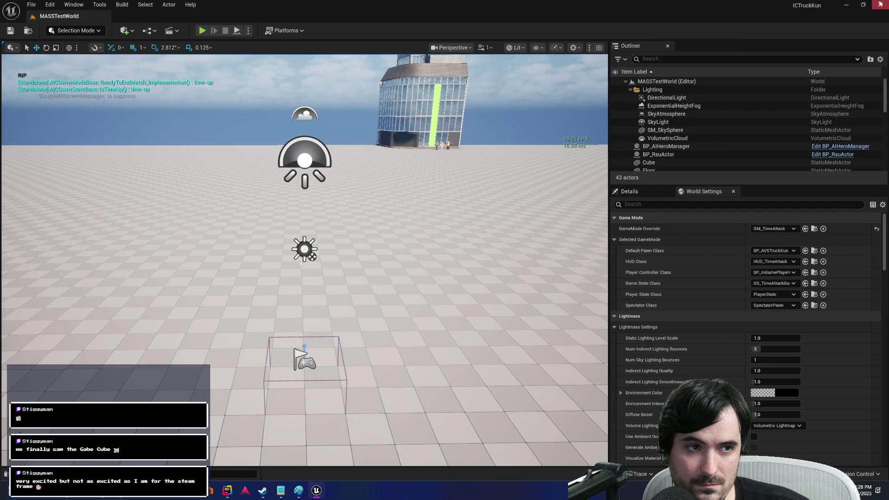
left_click(880, 5)
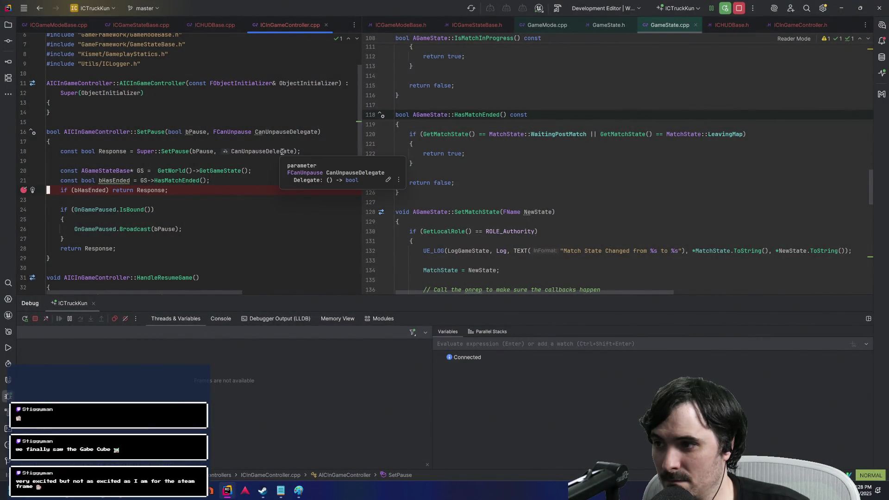
Step: Switch from Rider to Microsoft Edge and open a new browser tab
key("alt+Tab")
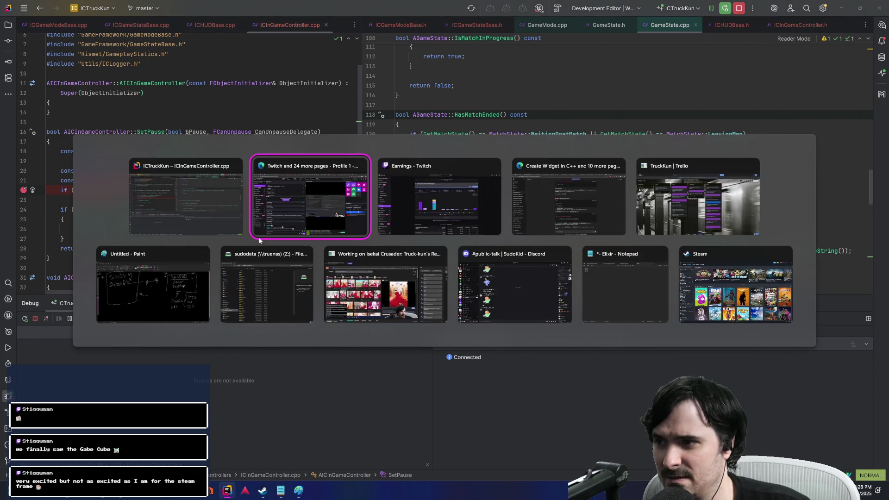
key("alt+Tab")
key("Escape")
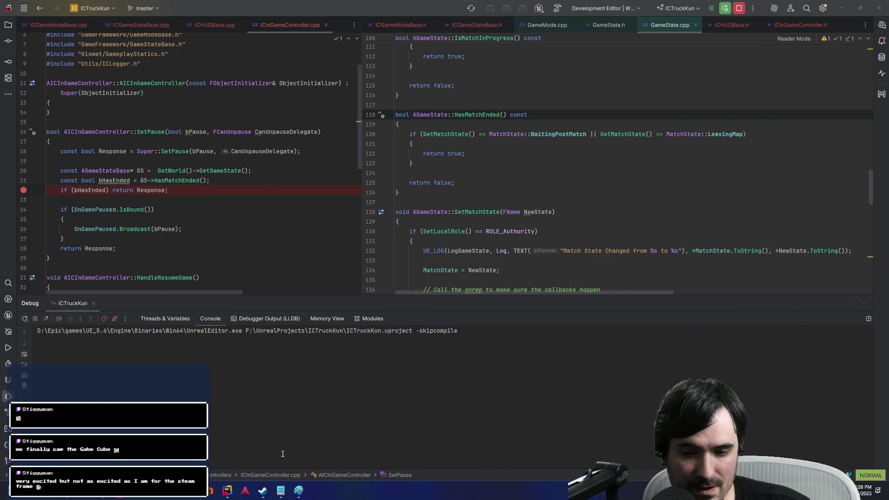
key("alt+Tab")
key("ctrl+t")
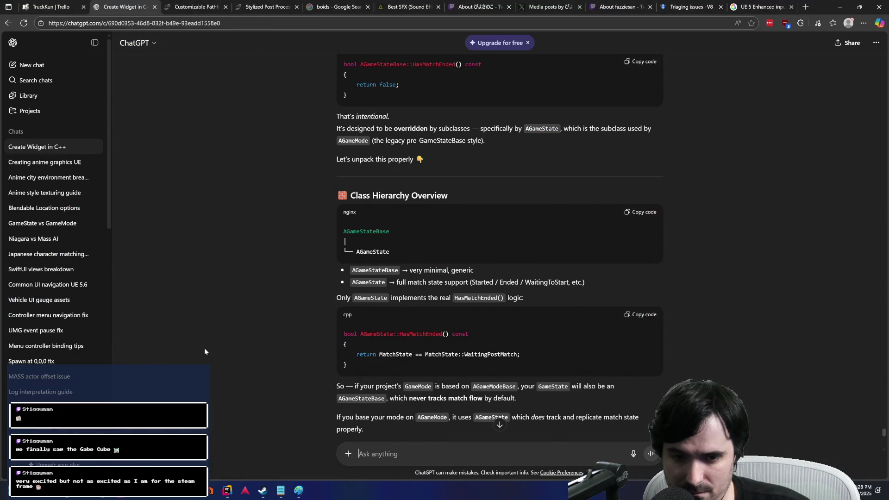
Step: Search Google for 'steam frame', browse its image results, then start a 'vr headsets' query
type("steam fram")
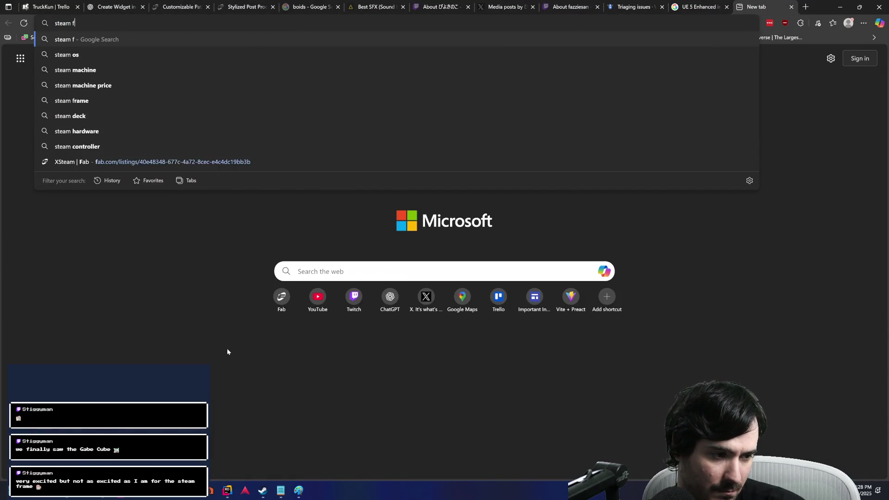
key("Return")
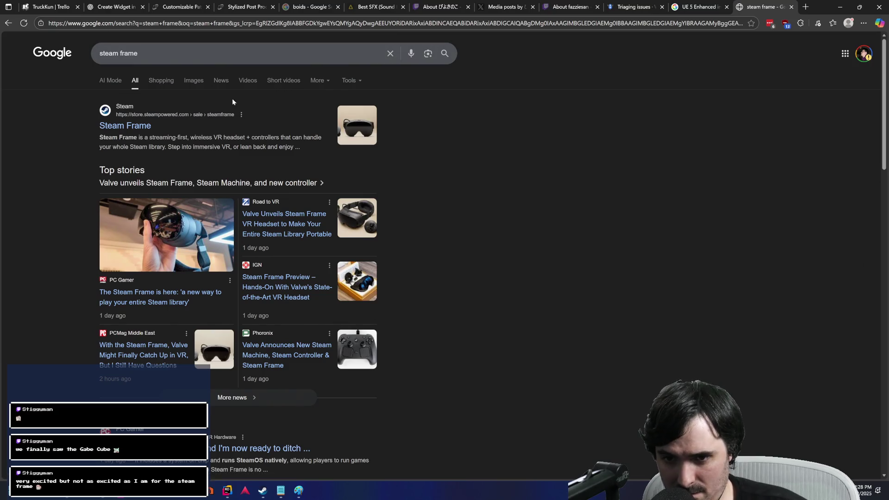
left_click(194, 82)
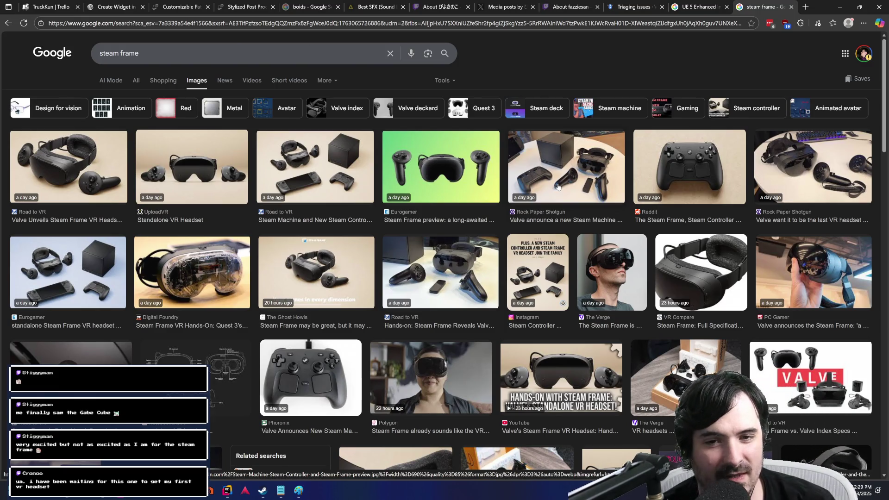
left_click(136, 81)
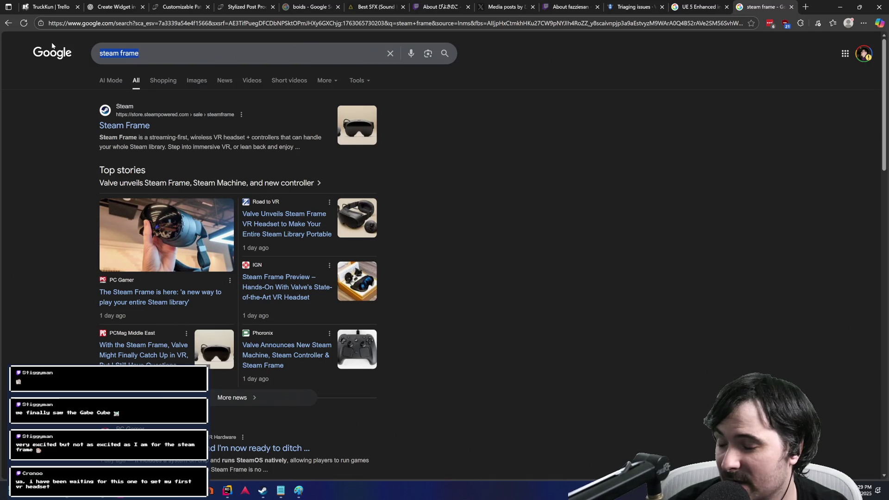
type("v")
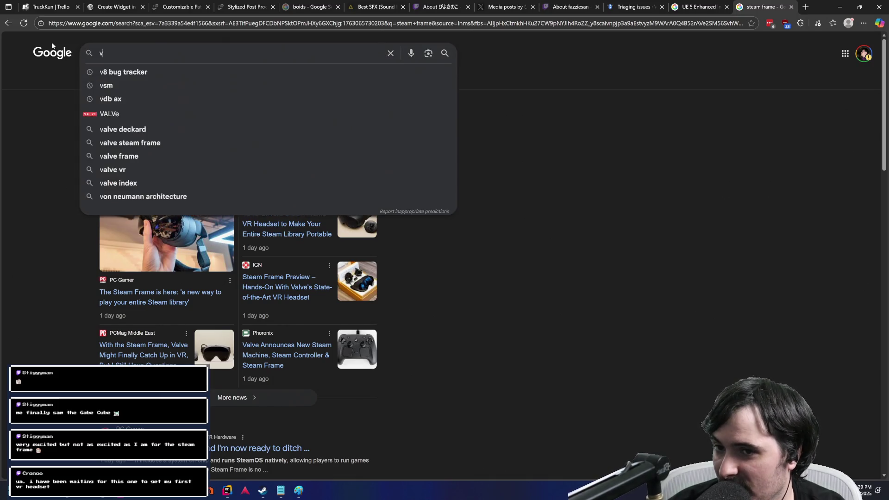
type("r headet")
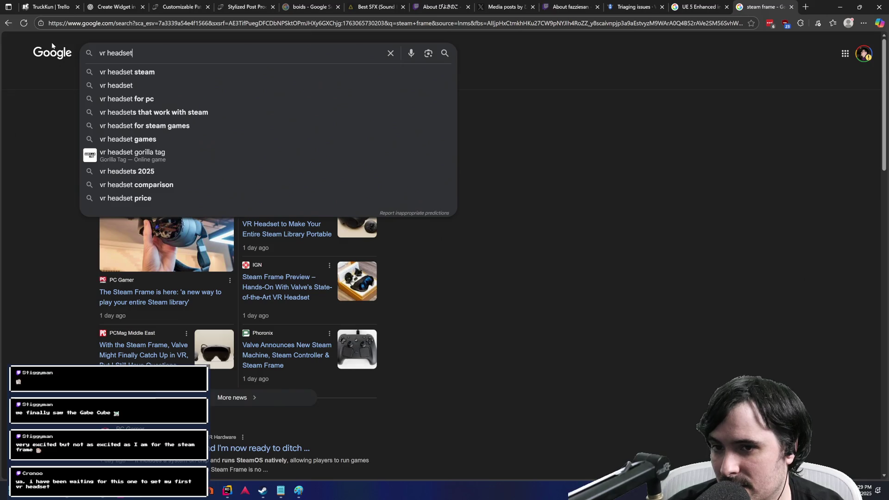
type("sets")
Step: Run the 'vr headsets' search and open the Wikipedia 'Virtual reality headset' result
key("Return")
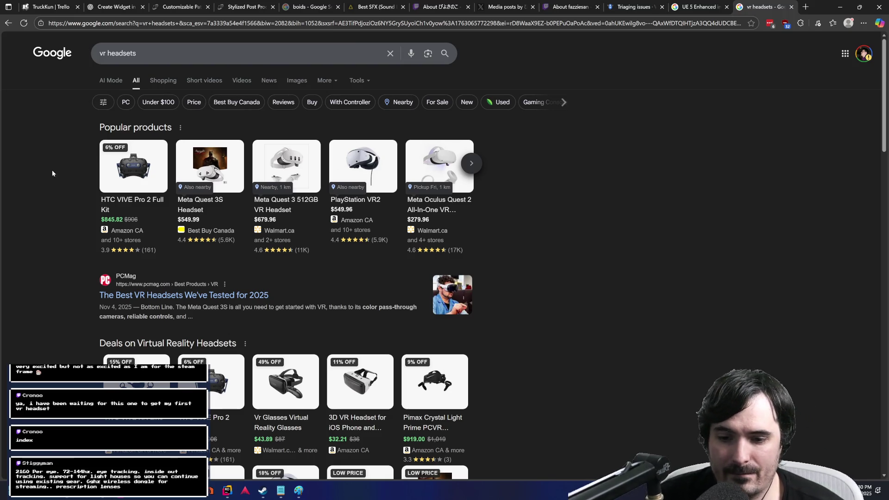
scroll(587, 281, "down", 3)
scroll(593, 283, "down", 1)
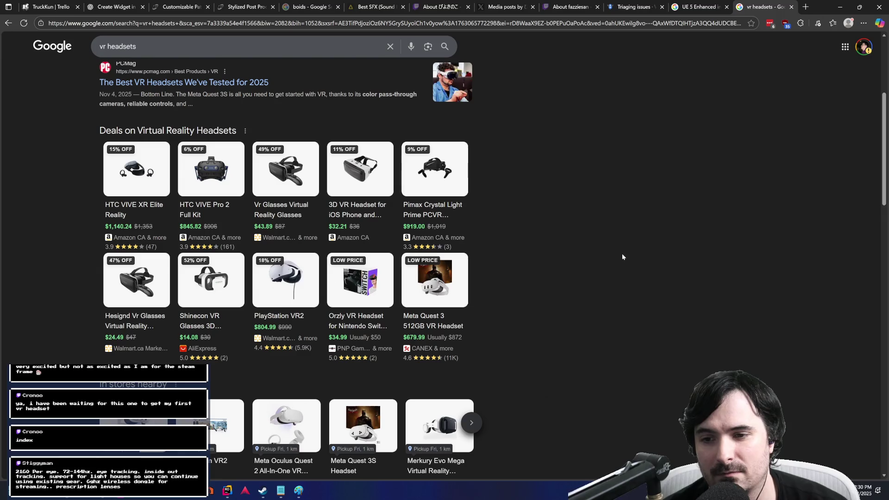
scroll(563, 373, "down", 8)
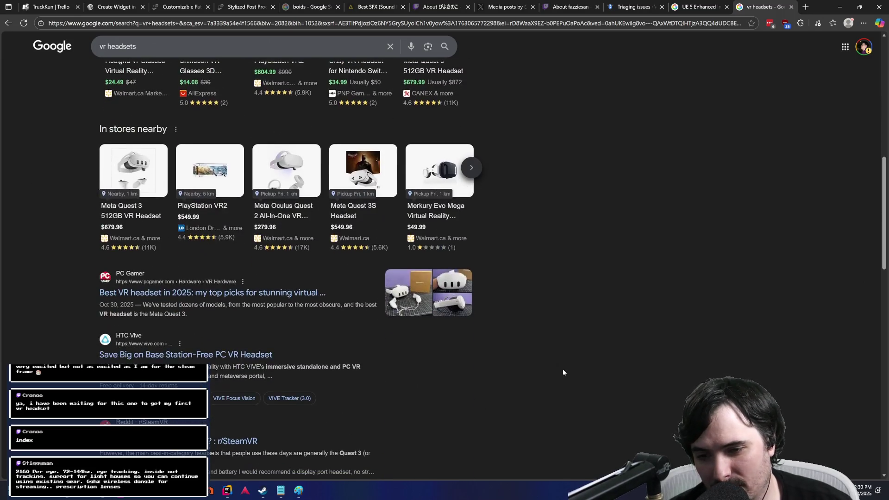
scroll(563, 373, "down", 3)
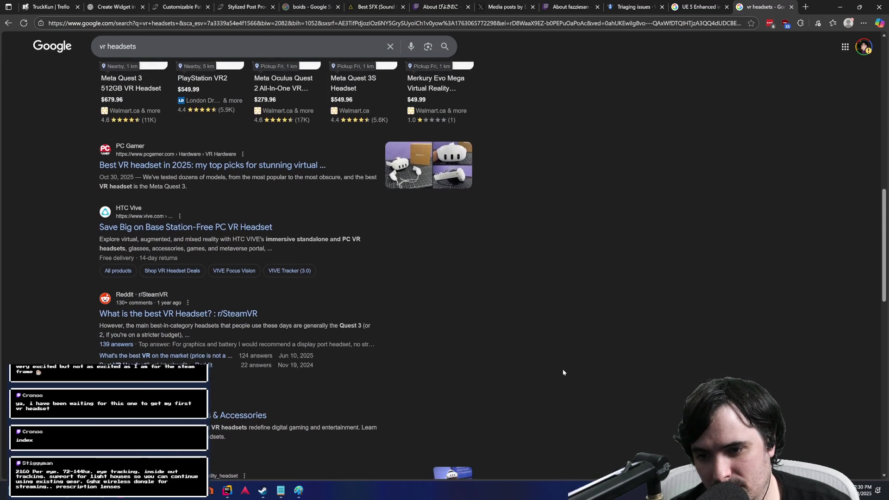
scroll(563, 372, "down", 3)
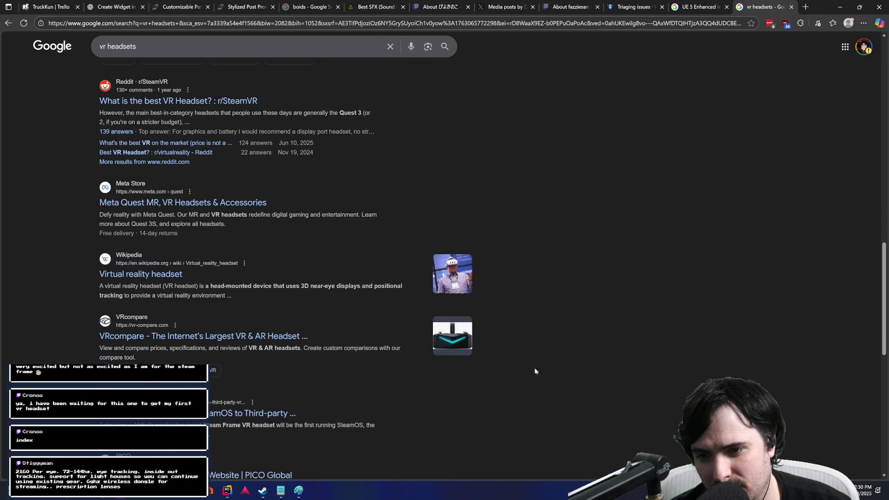
left_click(154, 275)
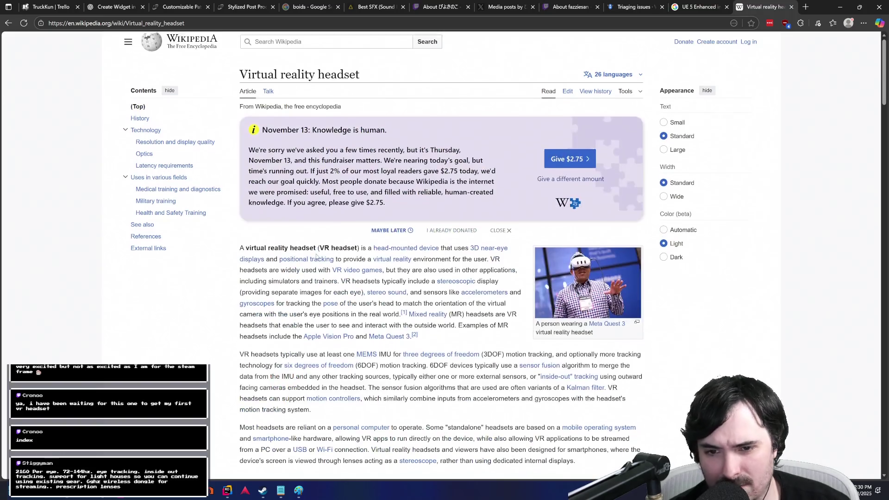
Step: Expand the Wikipedia fundraiser banner at the bottom into the full donation form
scroll(317, 256, "down", 15)
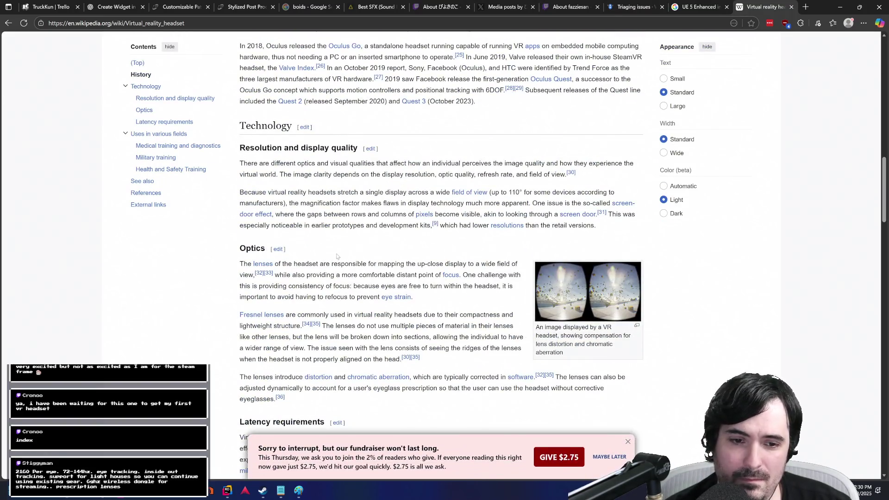
scroll(337, 256, "down", 2)
left_click(630, 436)
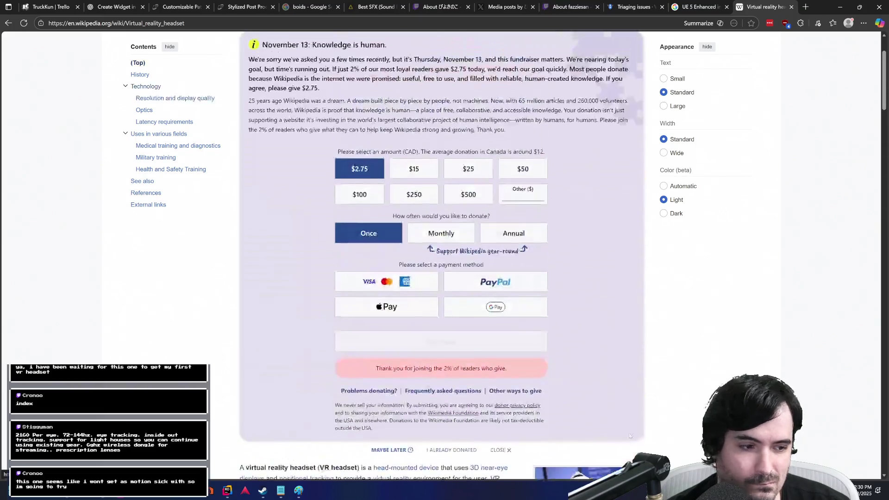
Step: Scroll through the Virtual reality headset article and back up to the donation form
scroll(693, 342, "down", 12)
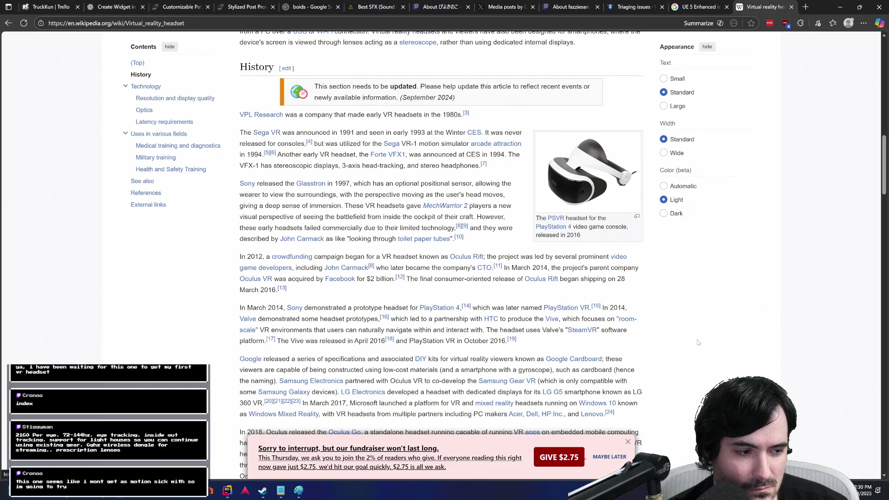
scroll(692, 306, "down", 5)
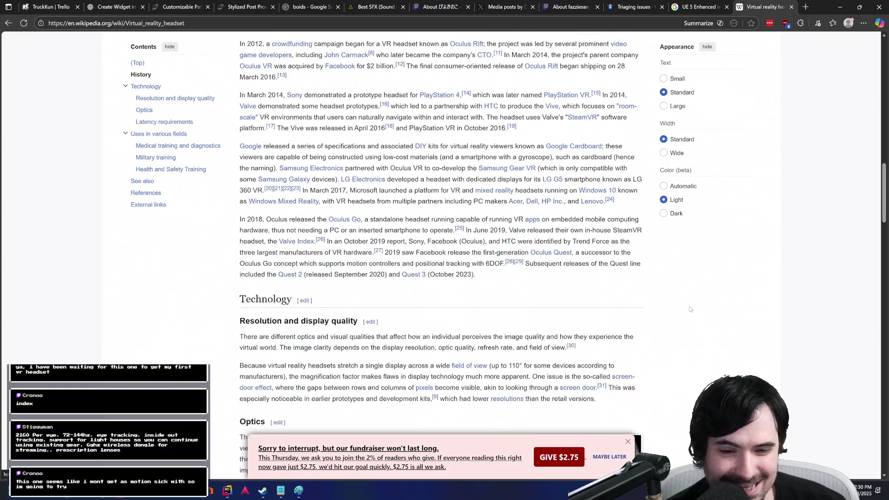
scroll(699, 311, "down", 5)
scroll(699, 311, "down", 3)
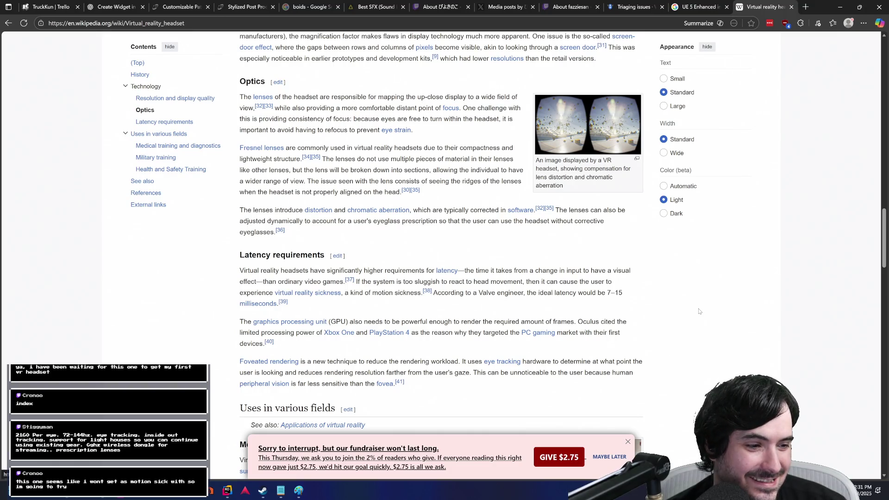
scroll(699, 311, "down", 4)
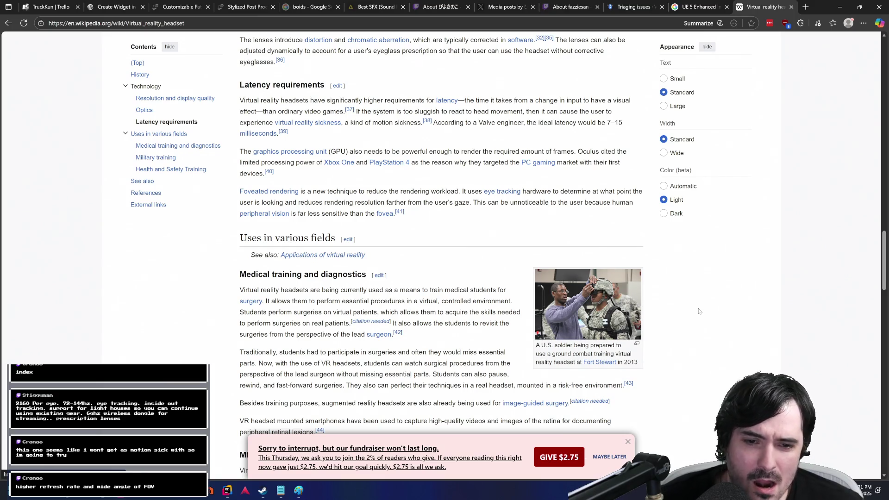
scroll(297, 267, "down", 10)
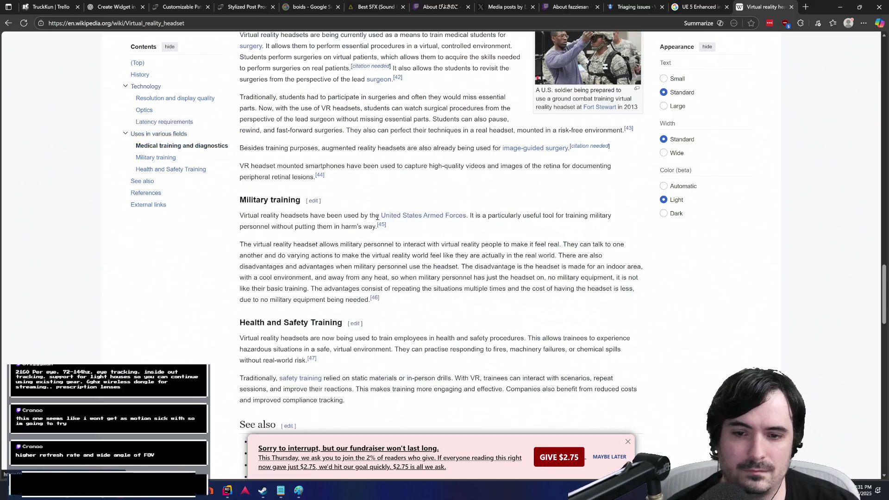
scroll(439, 224, "up", 5)
scroll(438, 224, "up", 20)
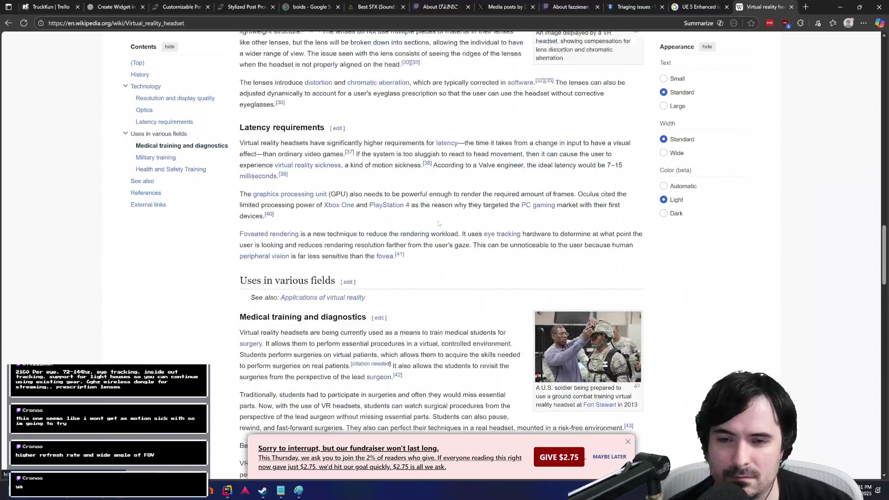
scroll(444, 221, "up", 12)
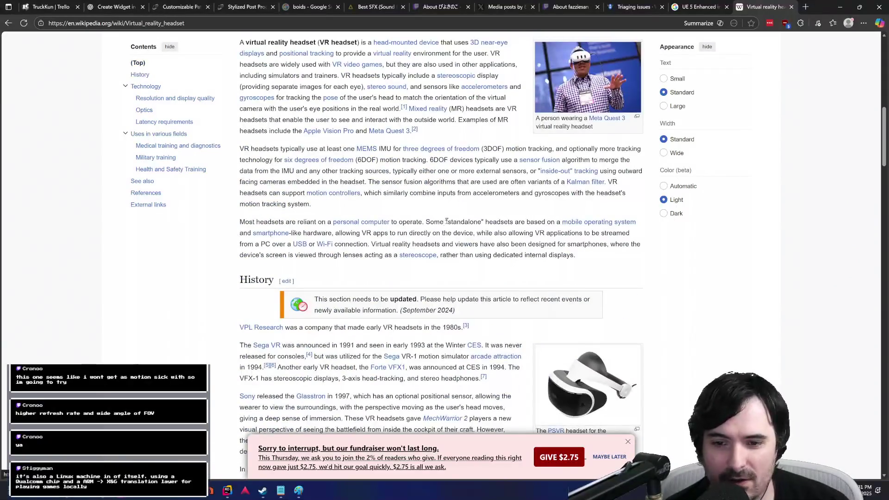
scroll(449, 227, "down", 4)
scroll(449, 226, "down", 8)
scroll(449, 227, "up", 12)
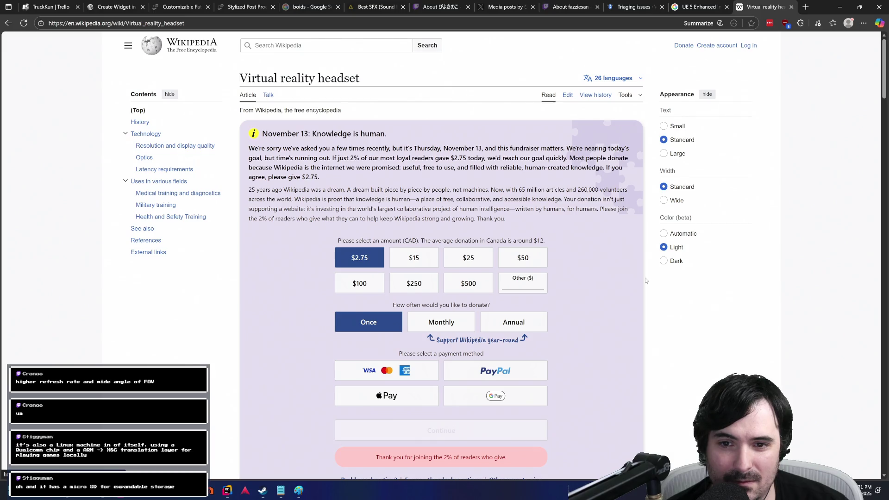
scroll(646, 280, "down", 10)
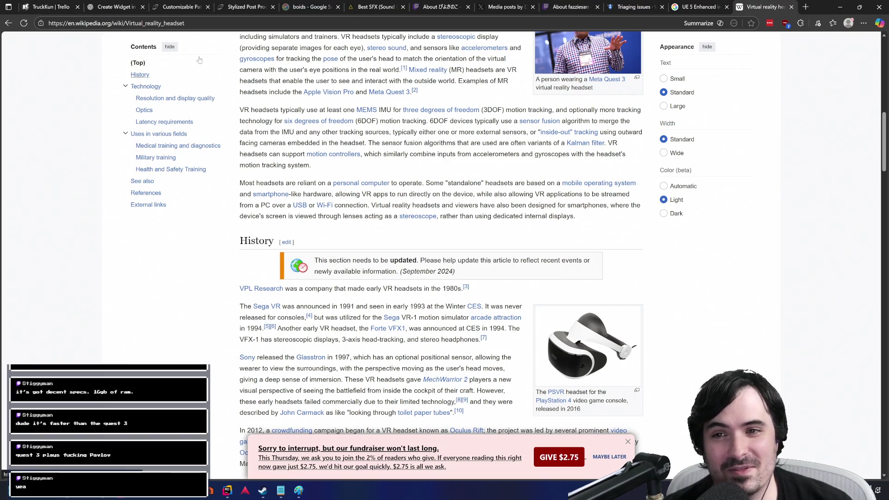
Step: Search Google Images for 'pavlov', then refine the query to 'pavlov game'
left_click(219, 20)
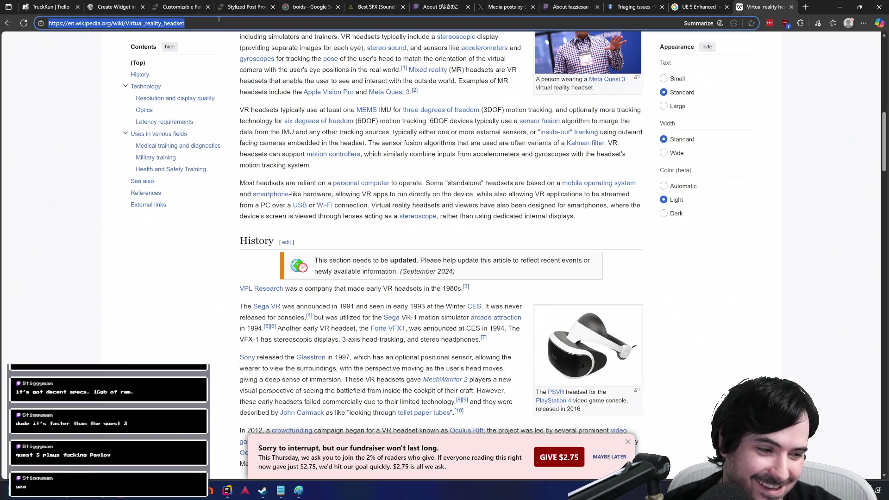
type("pavlov")
key("Return")
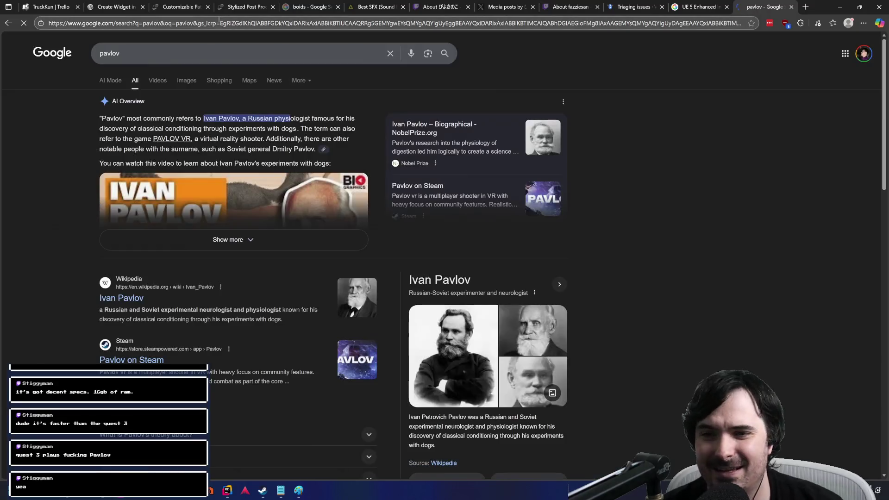
left_click(187, 81)
left_click(214, 51)
type("game")
key("Return")
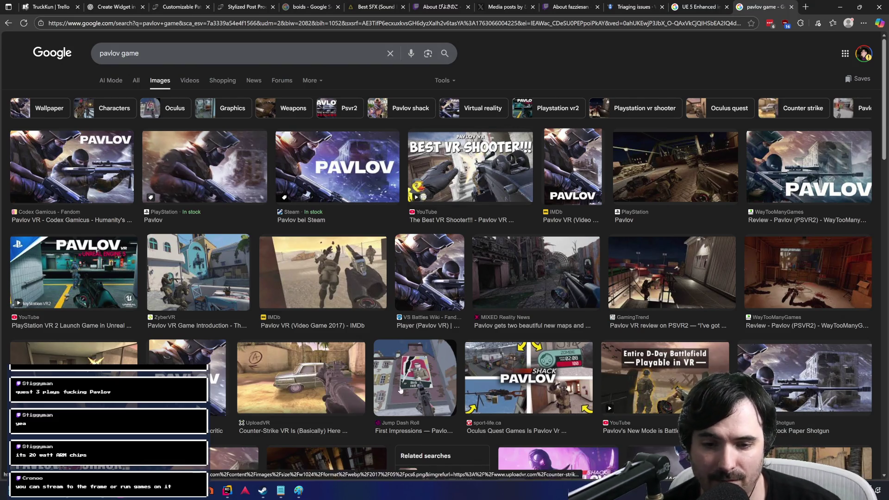
Step: Preview the UploadVR 'Counter-Strike VR Is (Basically) Here And Its Name Is Pavlov' image
left_click(326, 382)
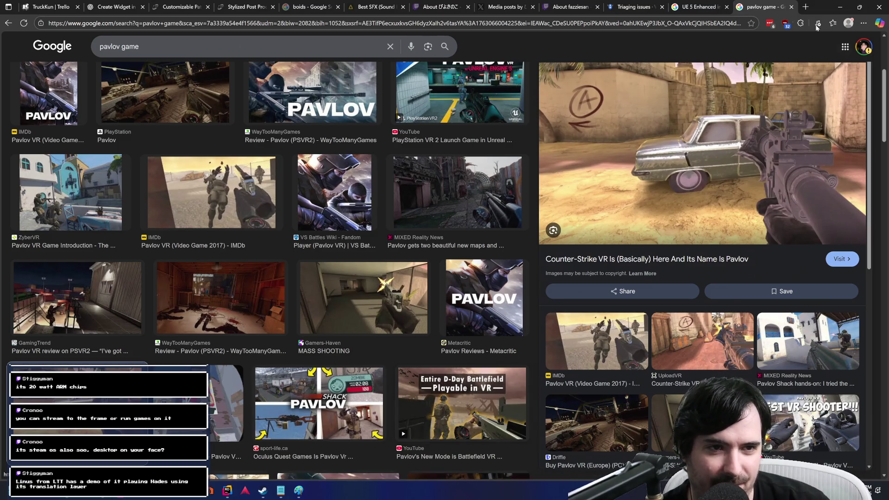
Step: Close the 'pavlov game' tab to return to the UE 5 Enhanced Input pause results
middle_click(767, 8)
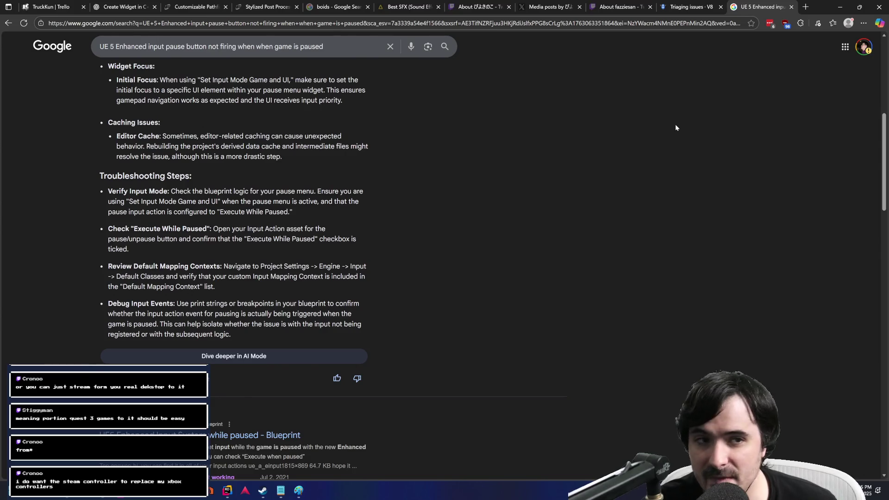
left_click(806, 7)
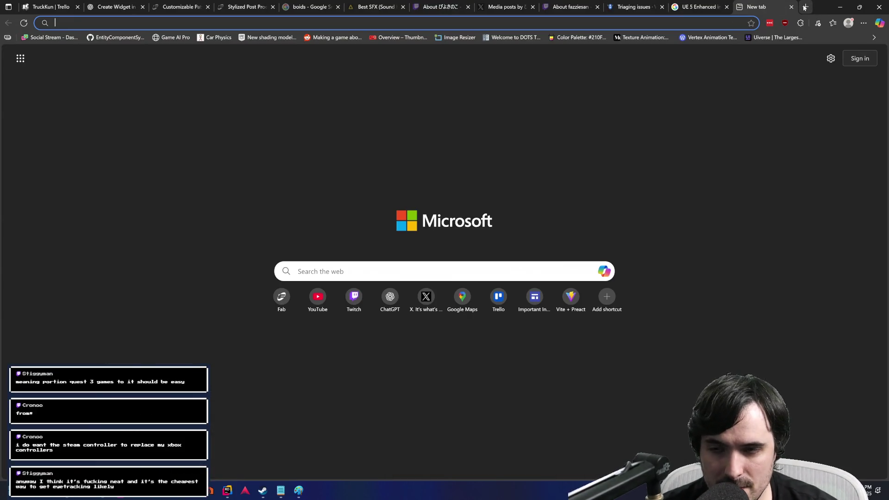
Step: Search Google for 'new steam controller' and skim the top results
type("new steam controller")
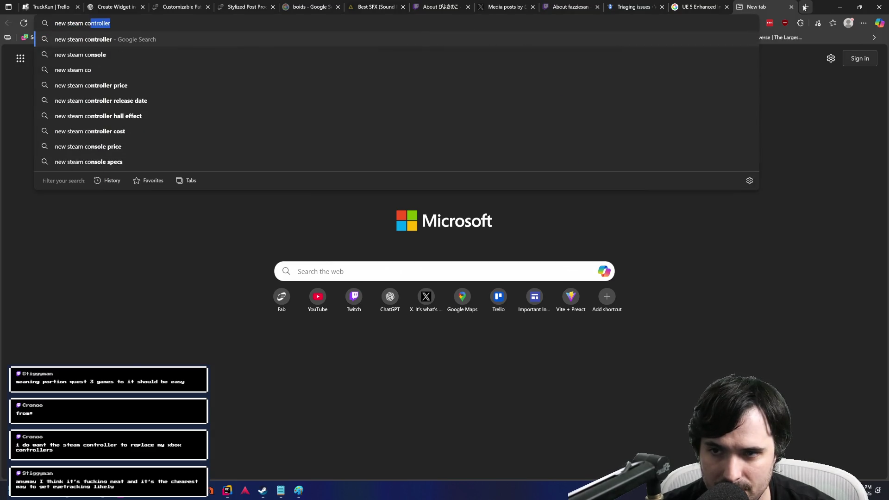
key("Return")
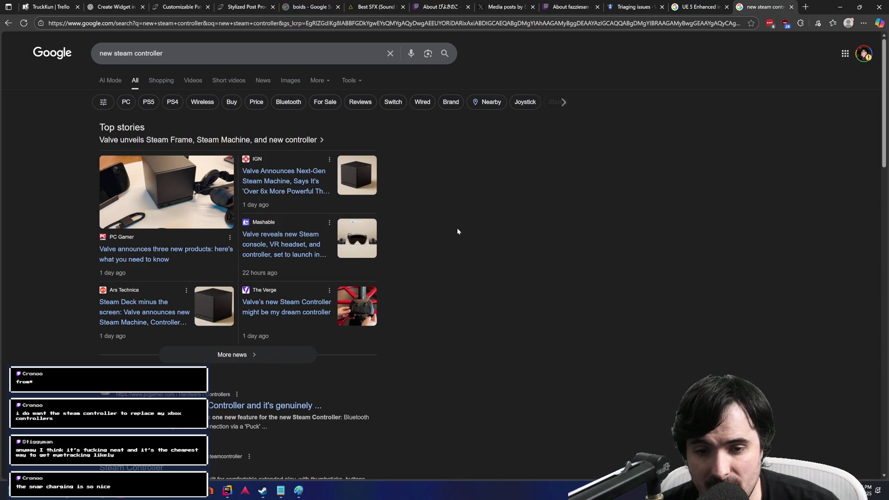
scroll(476, 233, "down", 1)
scroll(477, 232, "up", 1)
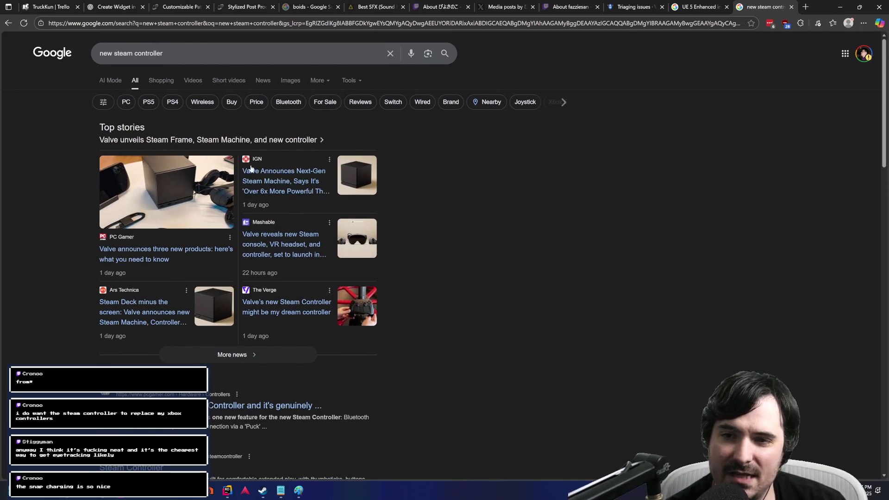
Step: Show image results, preview The Verge's controller photo, then switch to video results
left_click(290, 80)
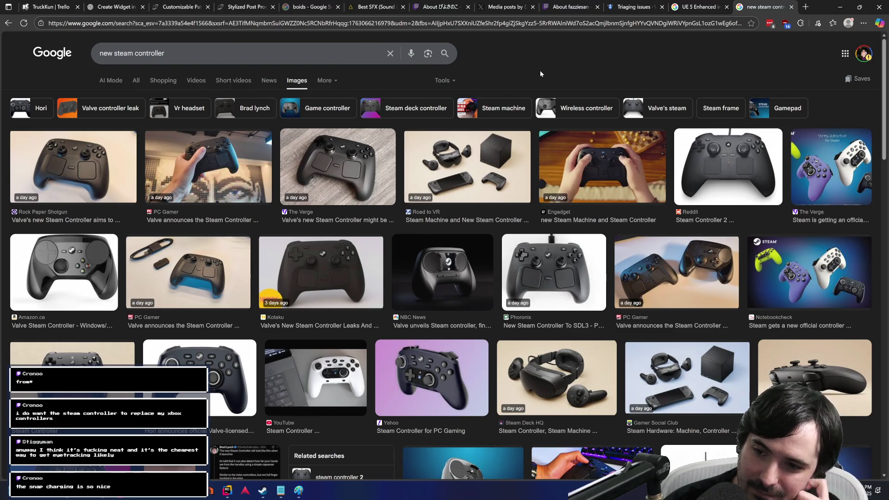
left_click(337, 167)
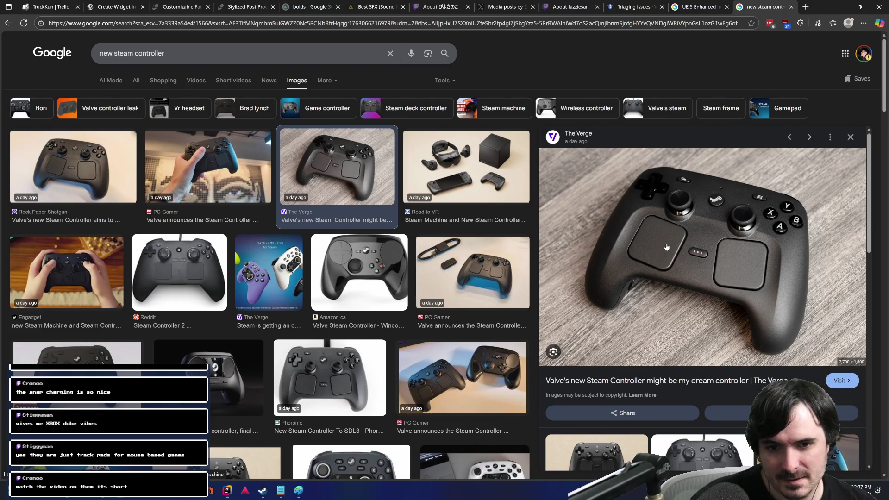
left_click(204, 82)
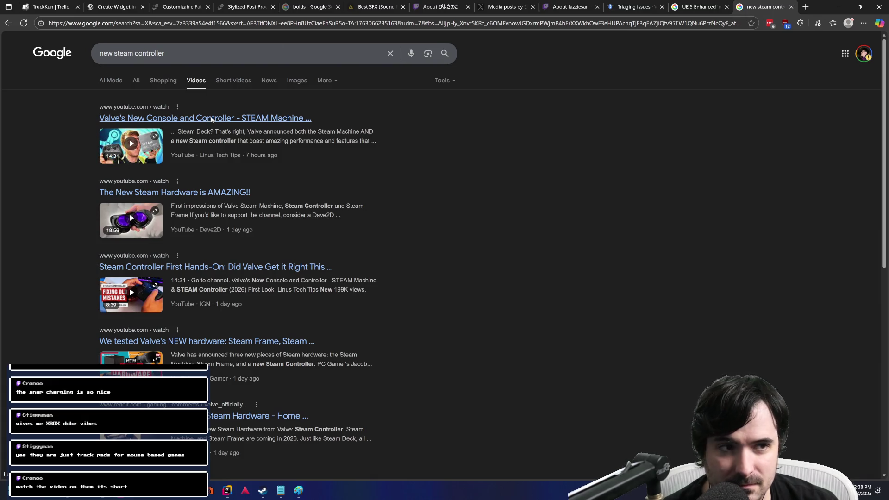
Step: Play the Steam Machine and Controller first-look video at double speed, then pause it
left_click(212, 119)
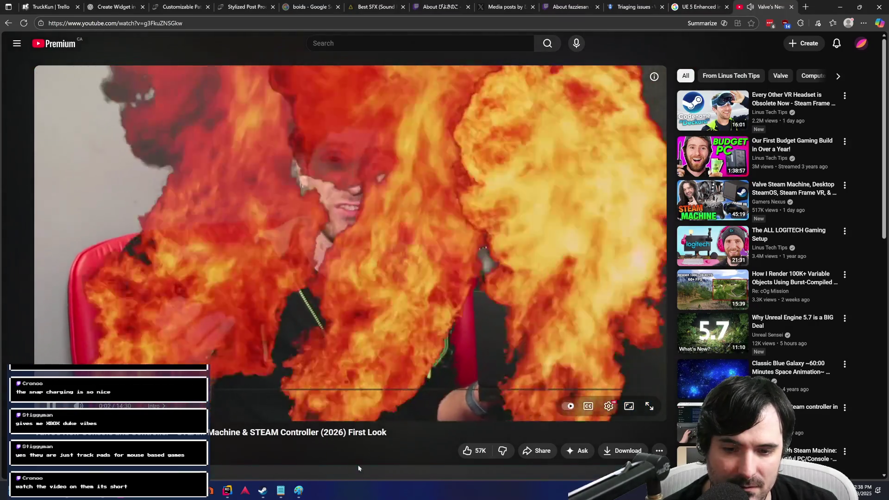
key("shift+period")
key("shift+period")
key("shift+period")
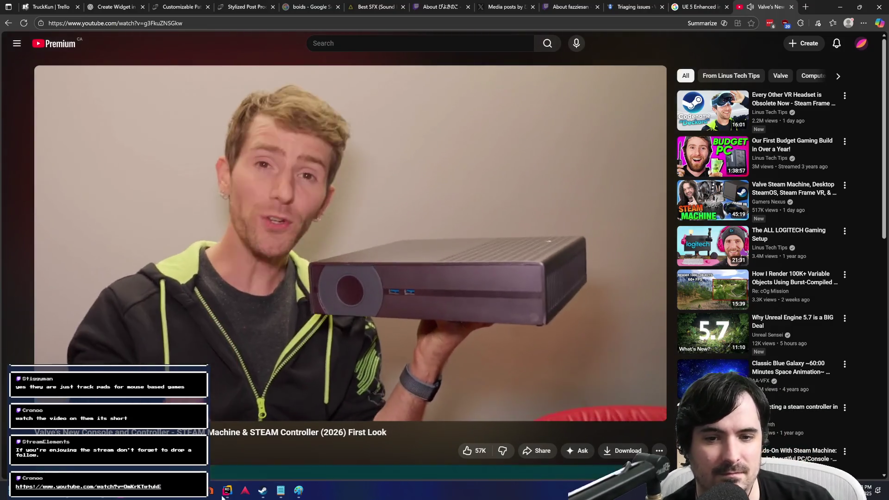
left_click(422, 225)
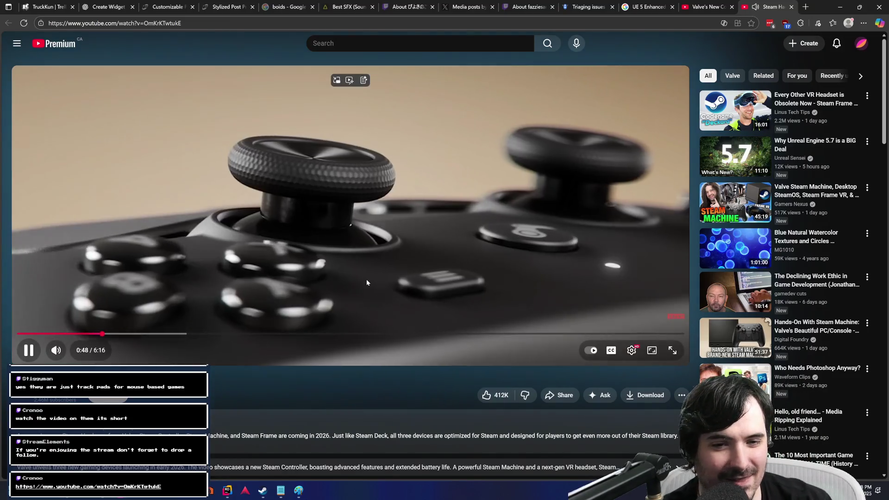
Step: Watch the Steam hardware video with pauses at 1:00 and later, then open a new tab
left_click(365, 296)
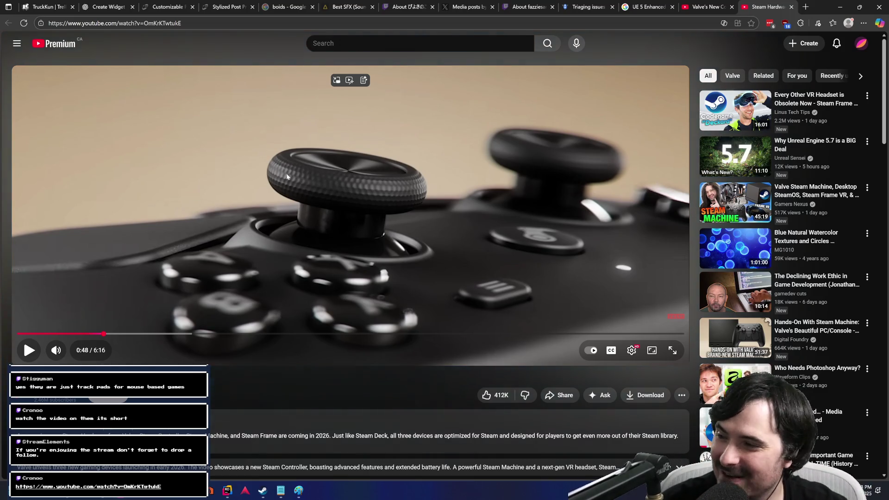
left_click(279, 184)
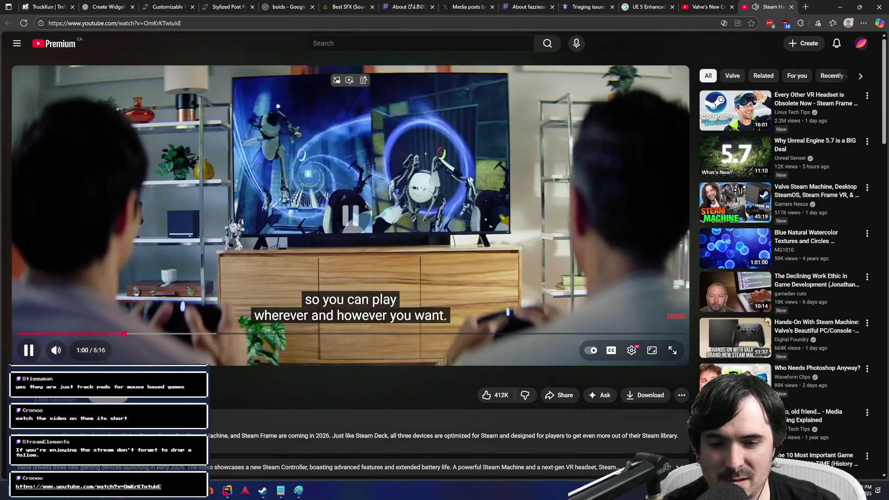
left_click(397, 224)
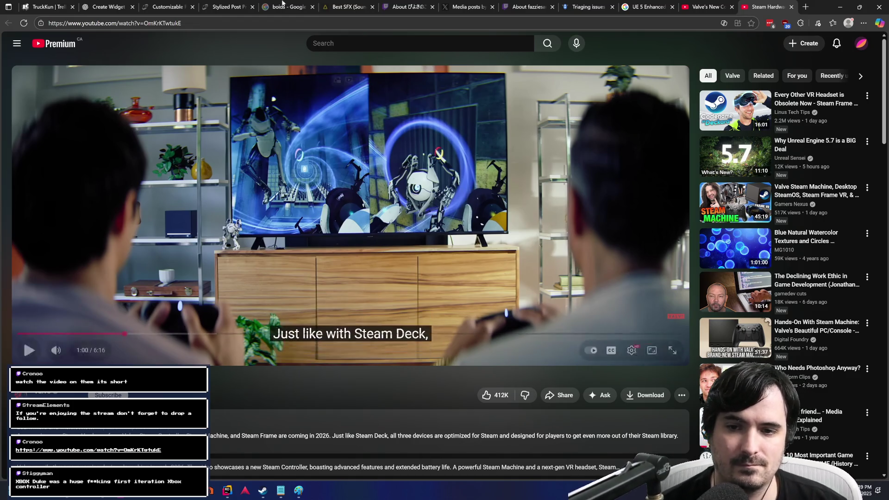
left_click(296, 235)
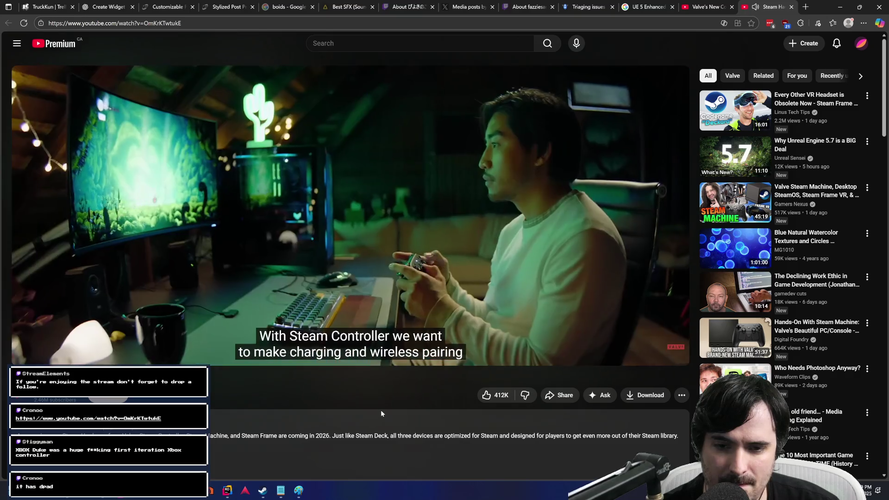
left_click(355, 212)
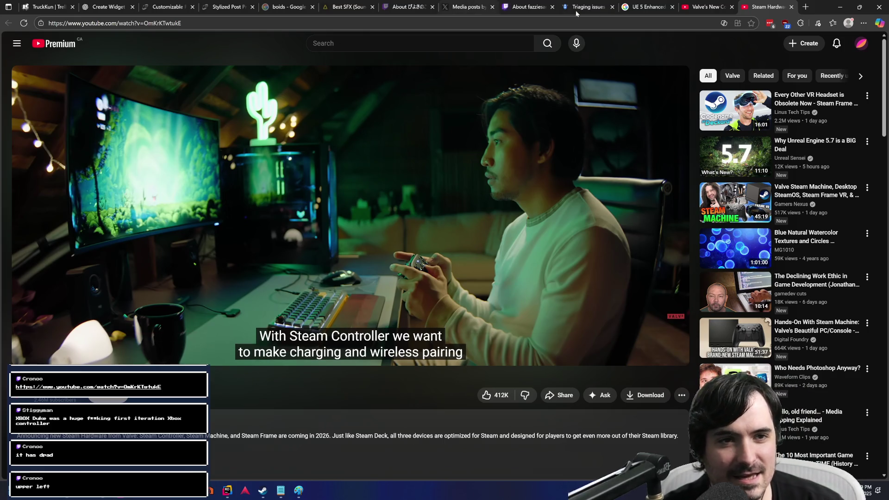
left_click(639, 5)
left_click(805, 7)
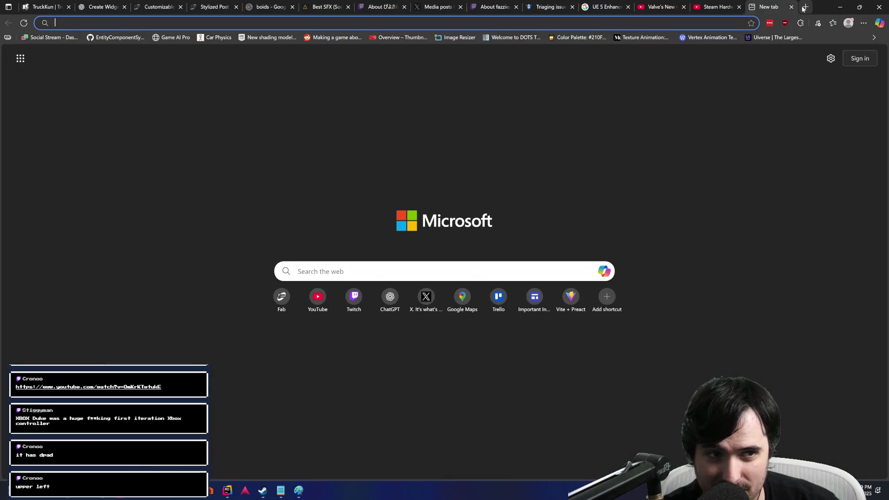
Step: Search 'new steam controller' from the new tab's address bar and open the news results
type("nedwe")
key("BackSpace")
key("BackSpace")
key("BackSpace")
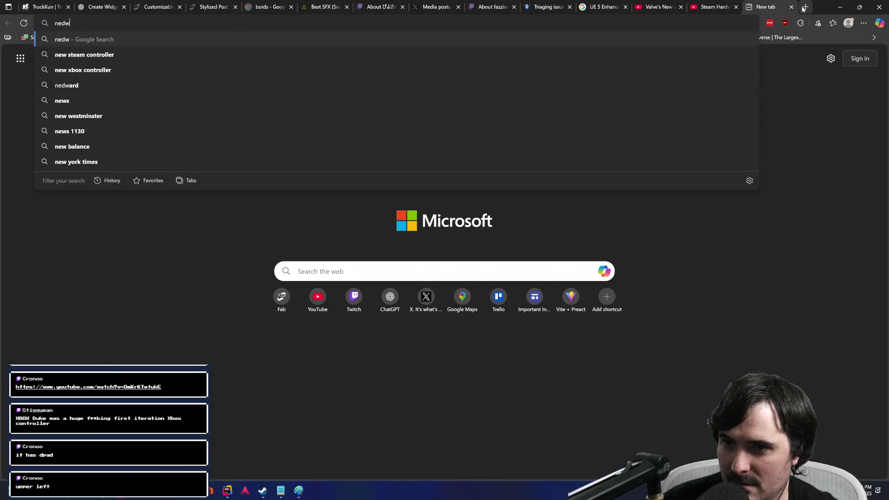
type("w strea ")
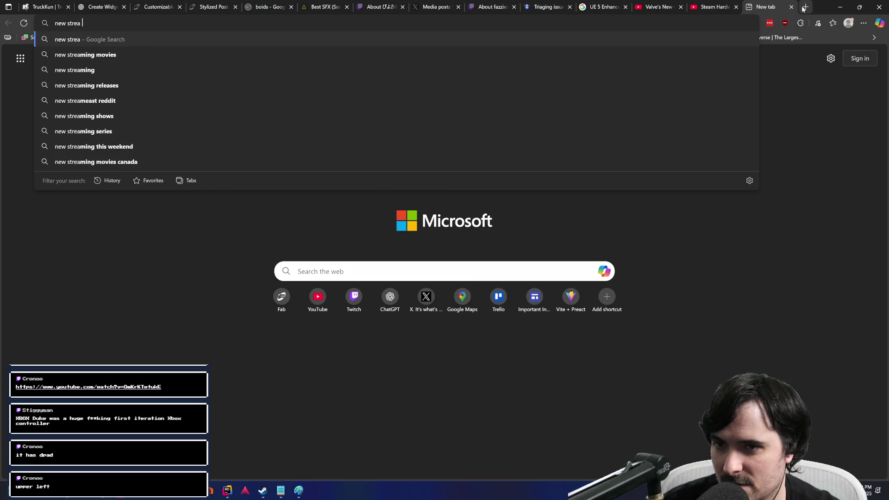
type("m con")
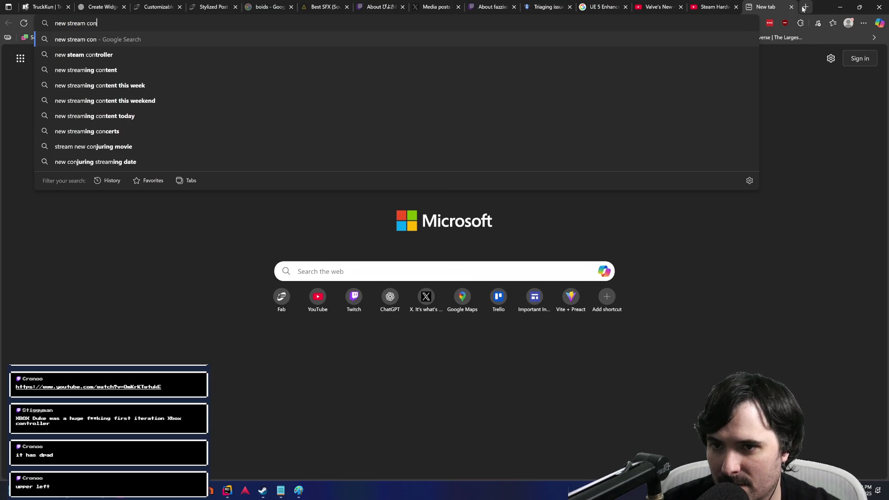
key("Down")
key("Return")
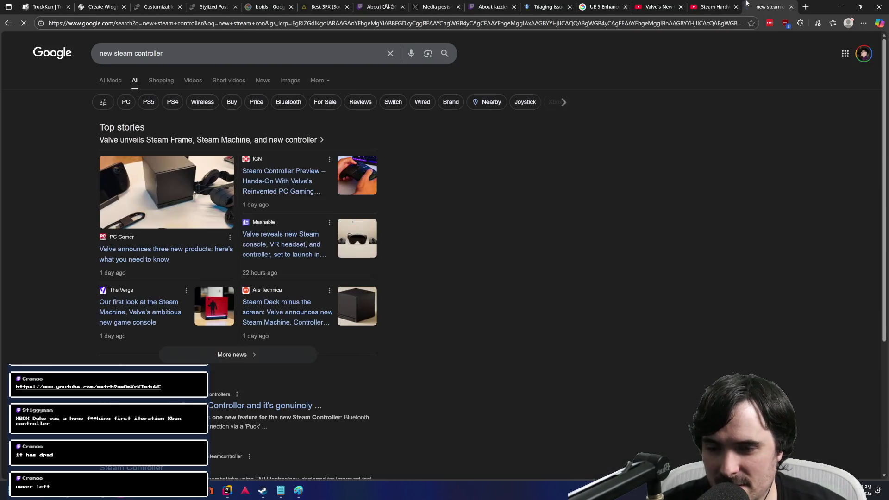
left_click(263, 80)
Step: Show image results and preview Kotaku's 'Very Chonky' Steam Controller photo
left_click(294, 80)
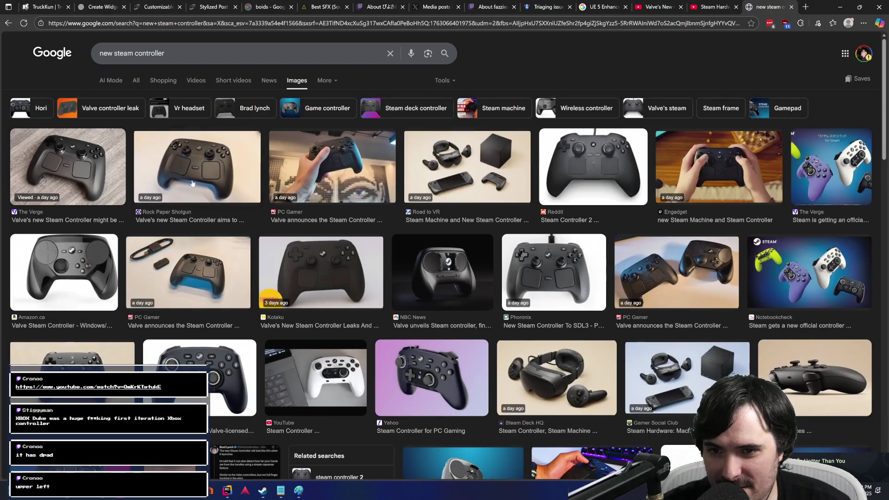
left_click(304, 270)
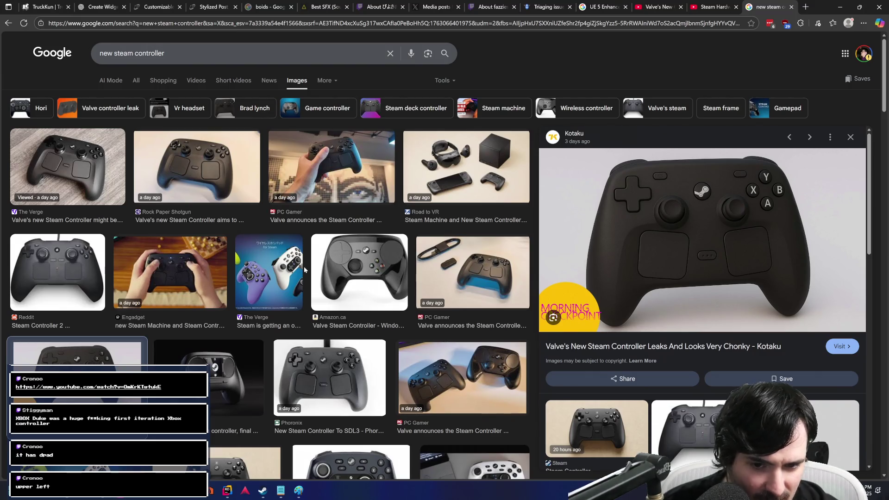
Step: Preview PC Gamer's Steam Controller images, including the two-controller photo
left_click(462, 378)
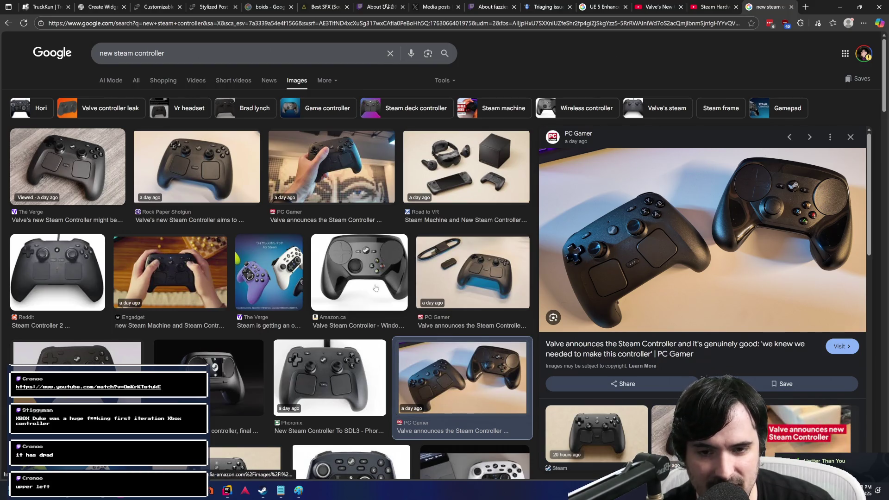
key("Left")
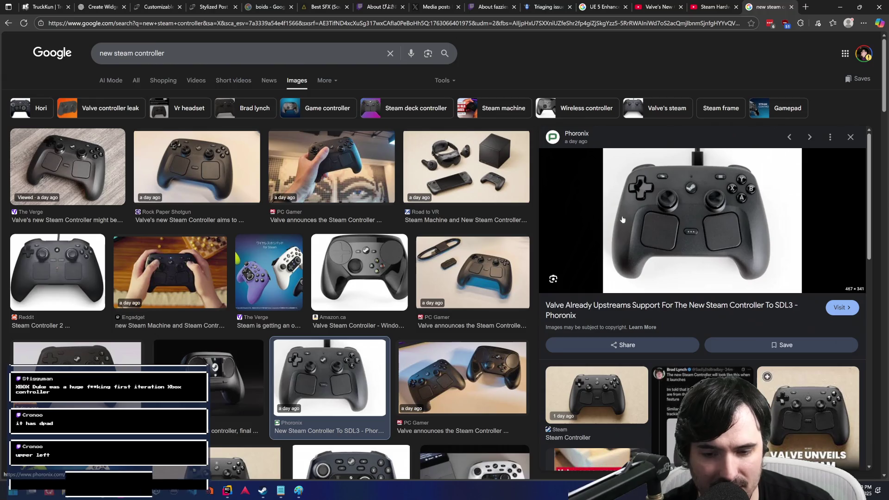
scroll(375, 384, "down", 2)
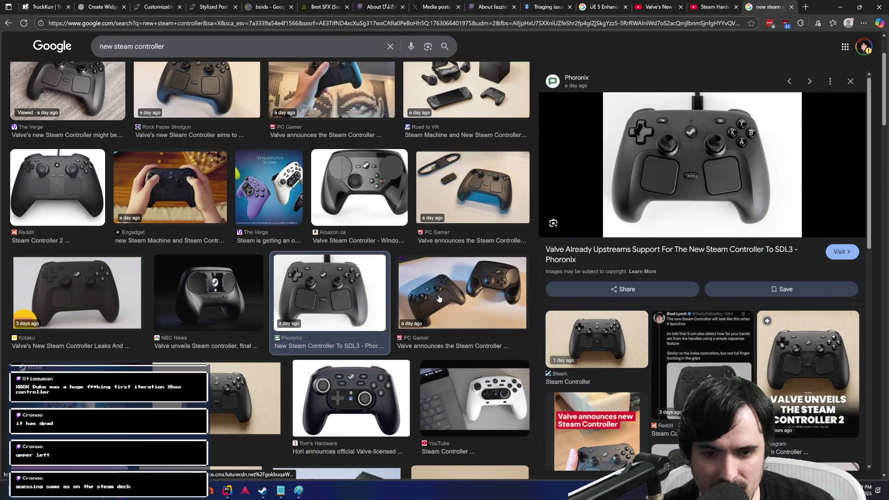
left_click(439, 299)
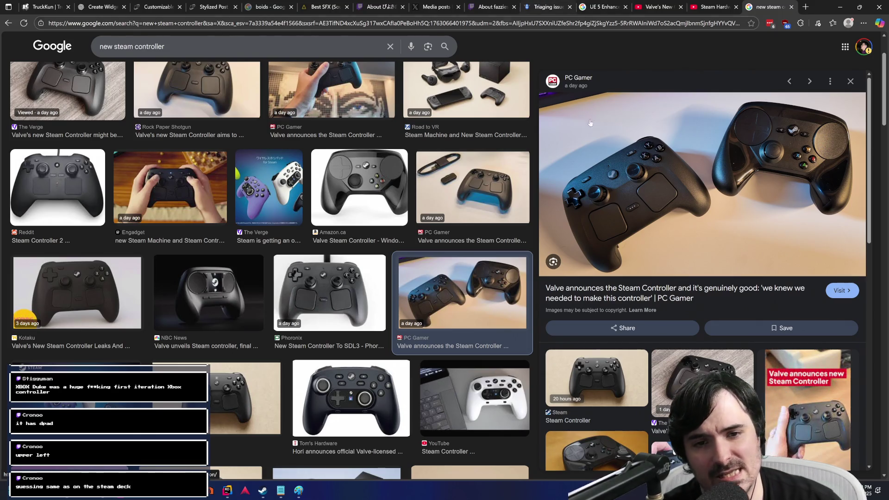
key("Left")
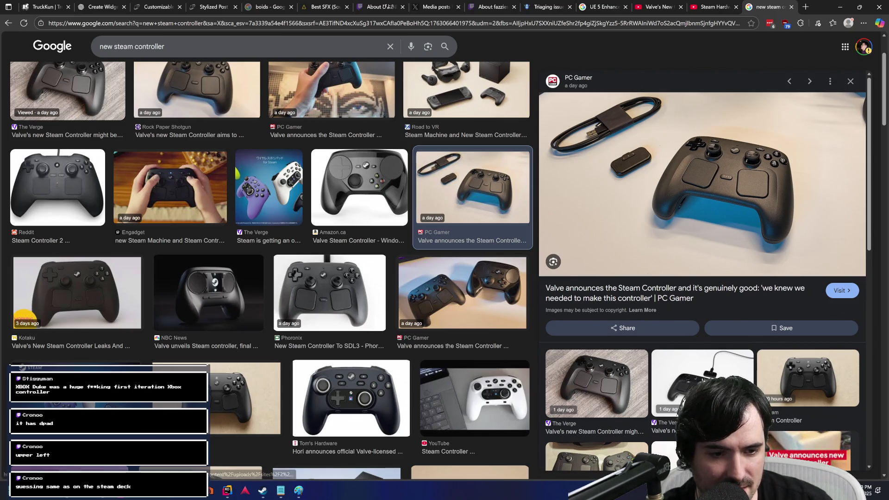
Step: Preview The Verge's dock photo and Heise's charging-puck images, then return to the Steam Hardware video
left_click(702, 367)
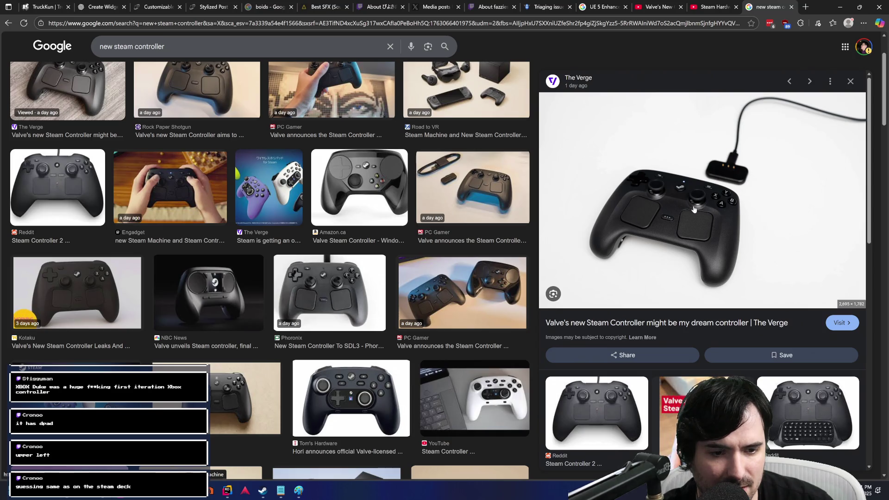
scroll(694, 209, "down", 6)
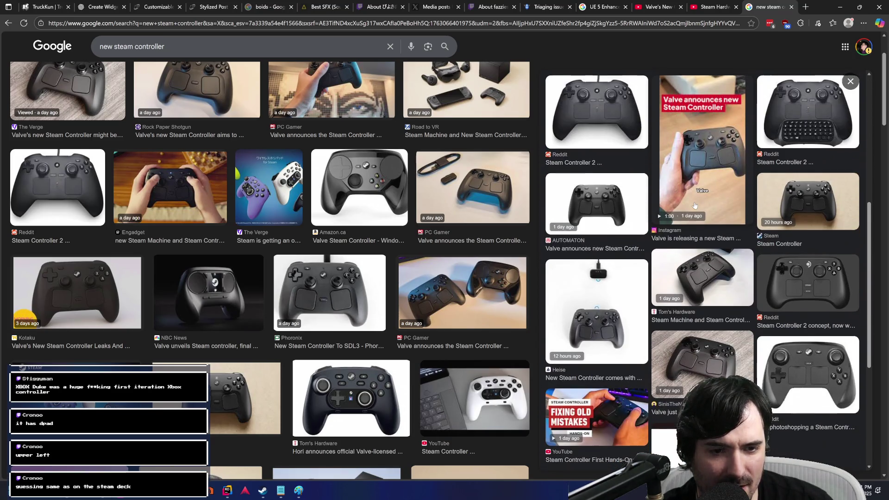
scroll(695, 205, "down", 2)
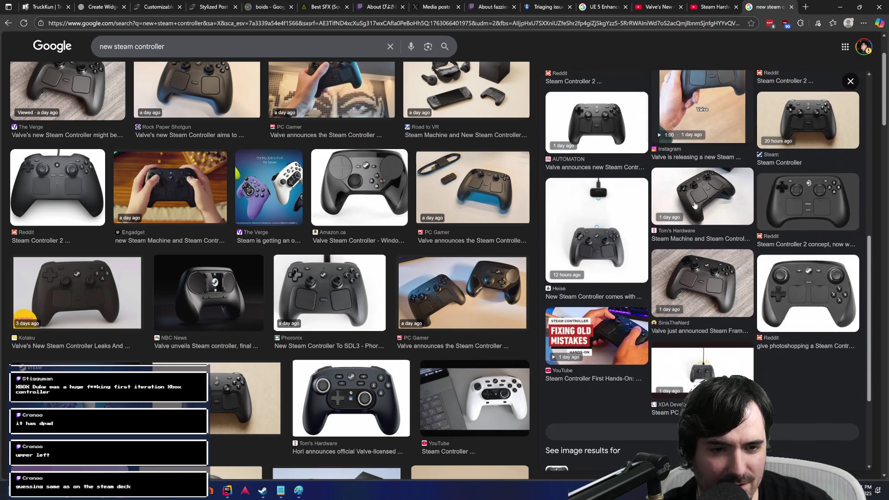
left_click(578, 219)
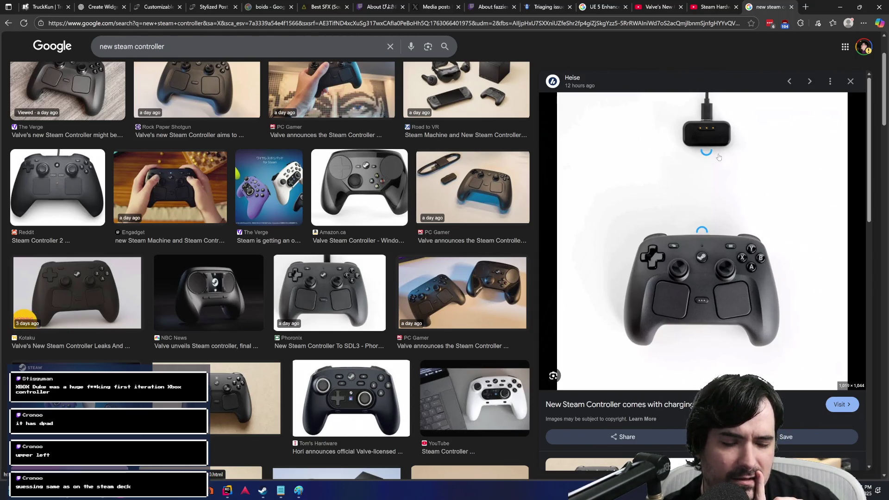
scroll(719, 157, "down", 3)
scroll(719, 157, "up", 3)
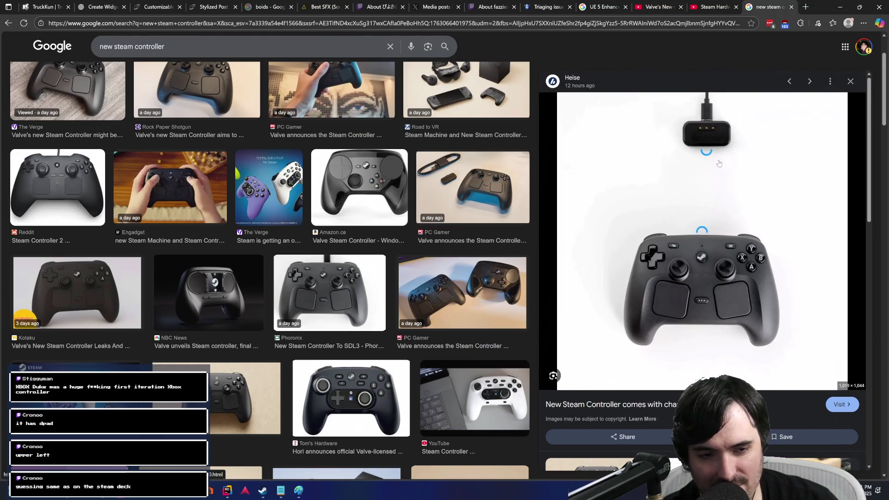
scroll(720, 162, "down", 10)
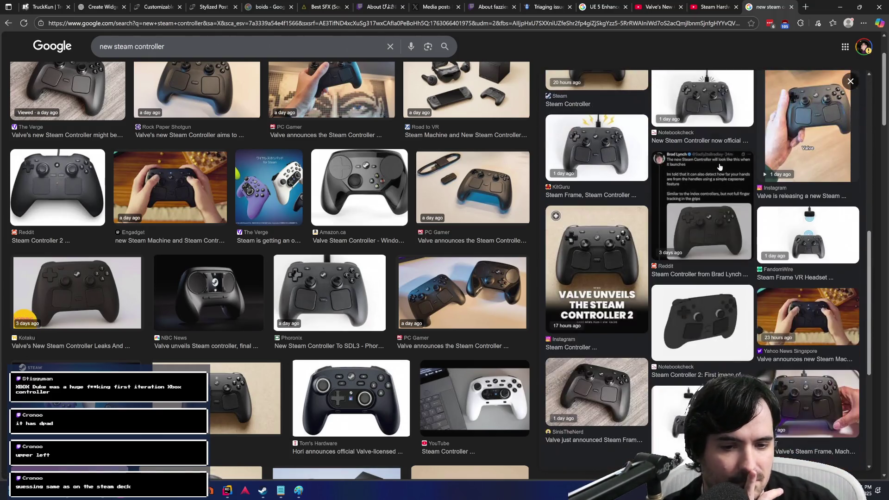
scroll(719, 167, "up", 2)
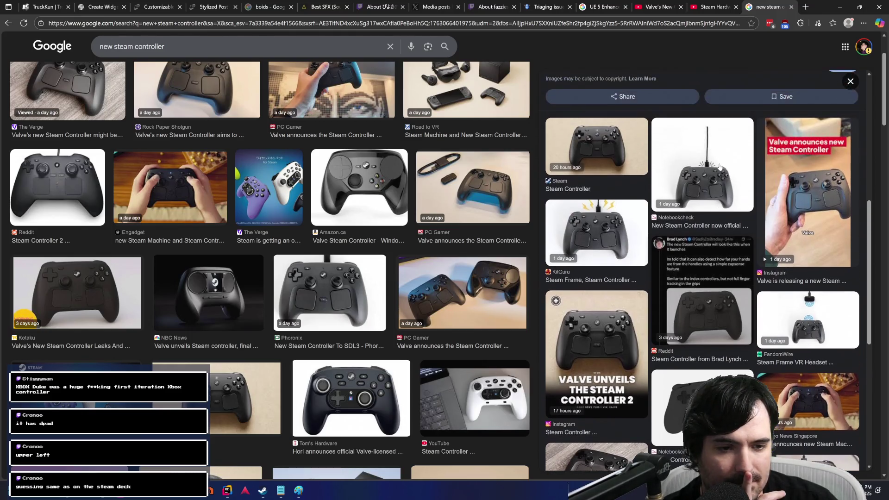
left_click(719, 166)
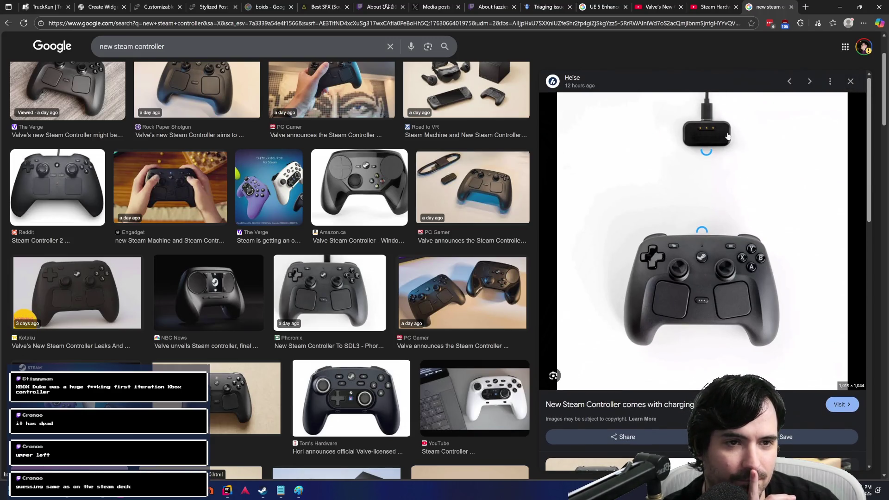
left_click(707, 6)
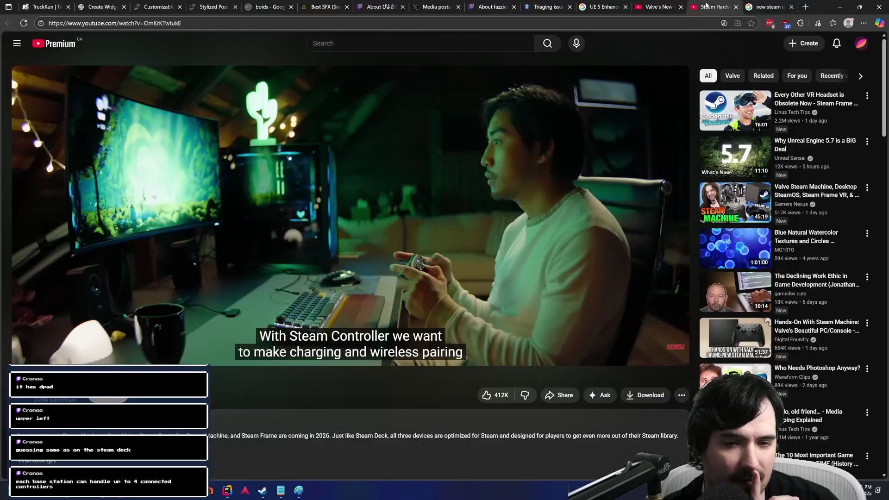
Step: Resume and pause the Steam Hardware video a few times, then switch to the image results tab
left_click(402, 135)
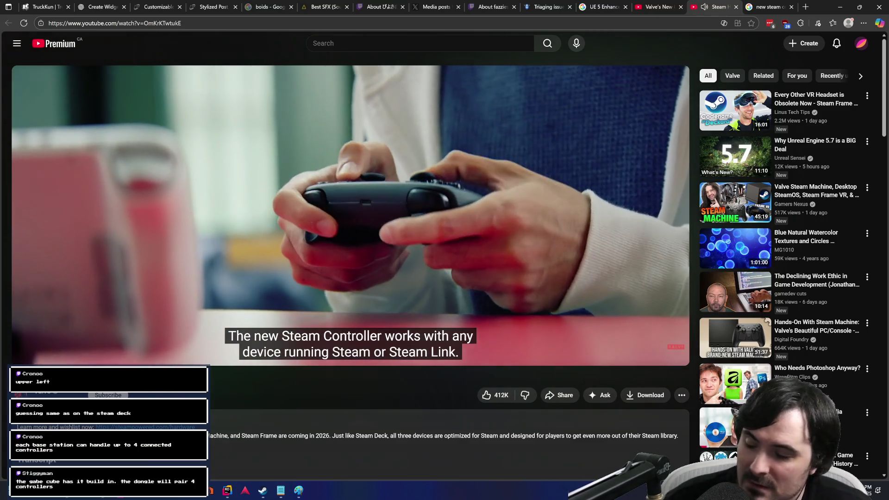
left_click(462, 182)
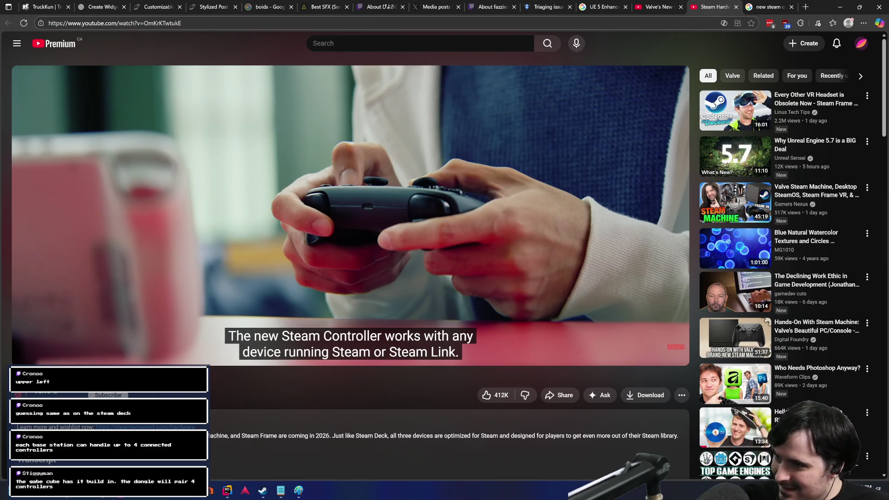
left_click(463, 182)
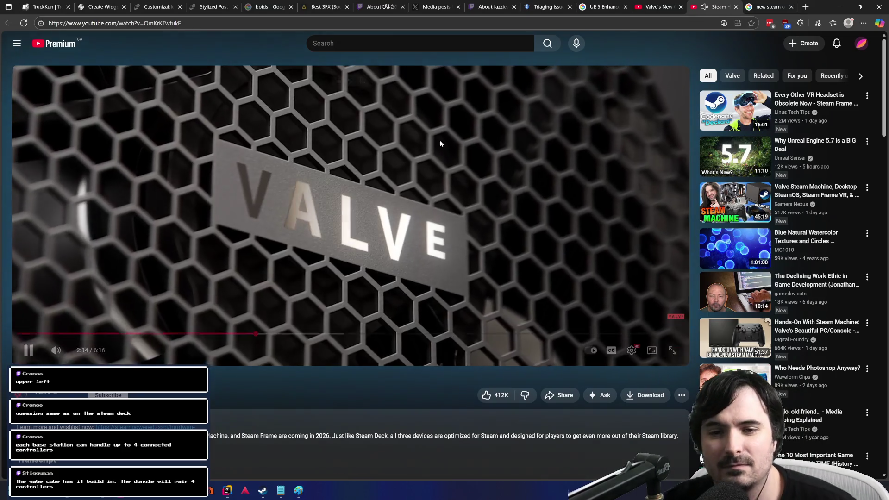
left_click(269, 154)
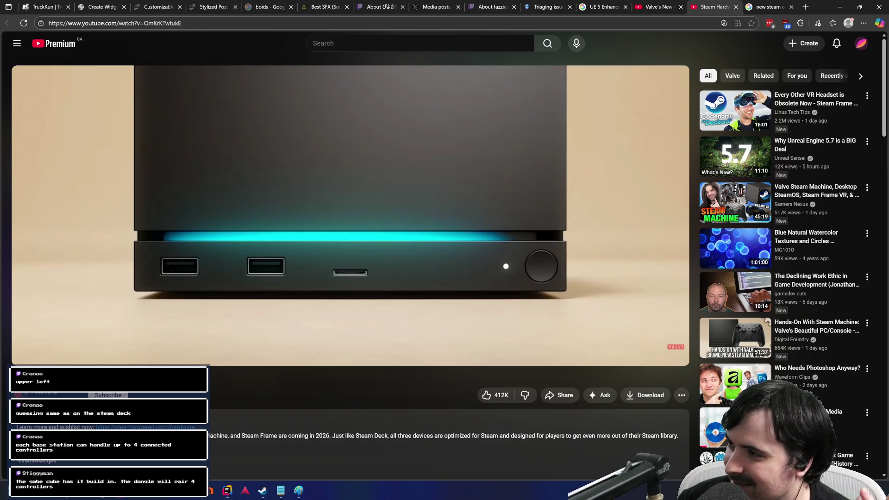
left_click(769, 7)
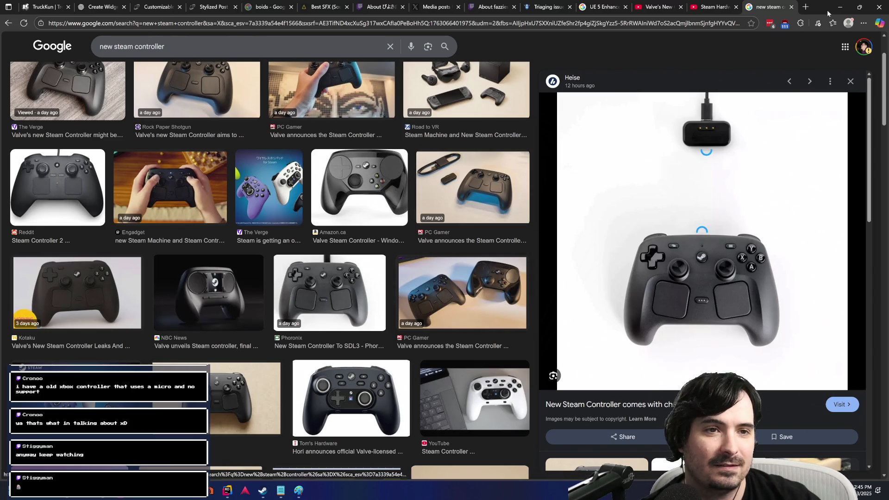
Step: Return to the Steam hardware video tab and resume playback
key("ctrl+shift+Tab")
left_click(530, 224)
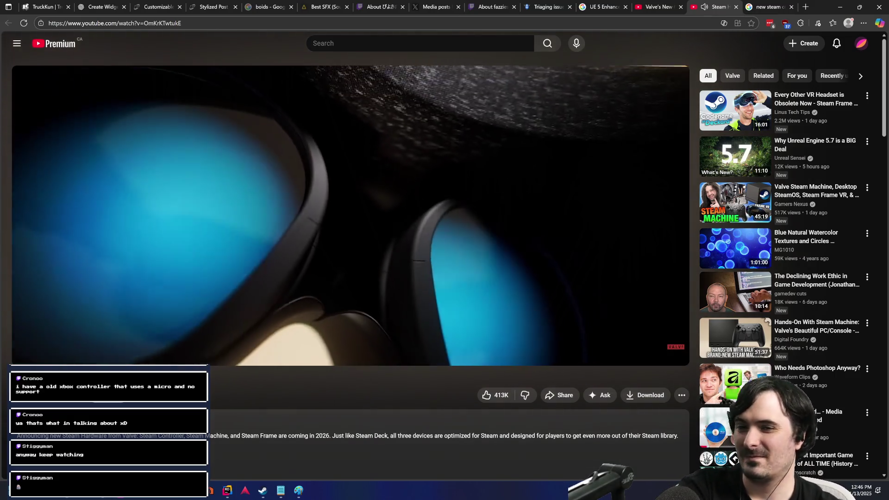
Step: Pause the Steam hardware announcement at 3:35 on the Steam Frame close-up
left_click(395, 181)
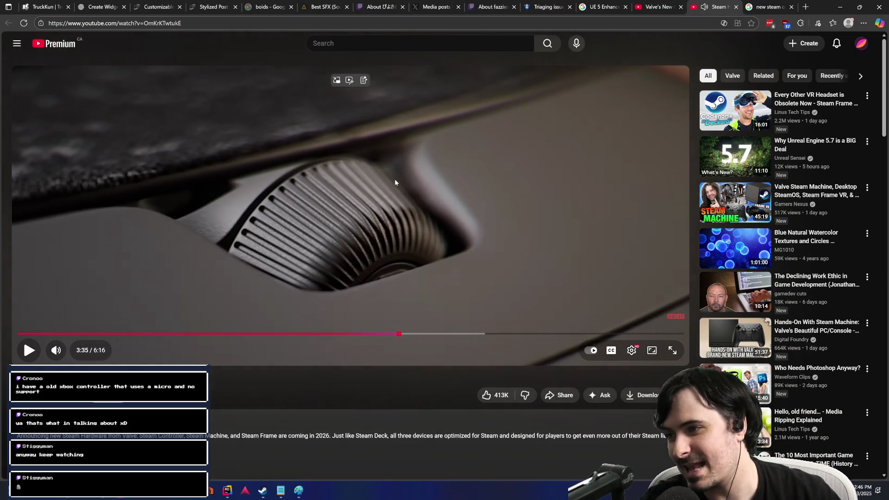
Step: Resume the Steam hardware video, pause it at 5:50 on the controllers, then close it
left_click(394, 182)
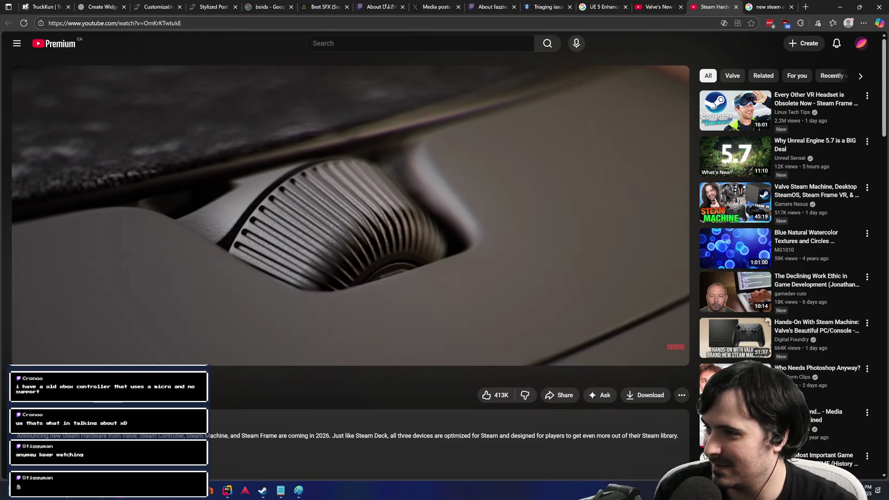
left_click(395, 179)
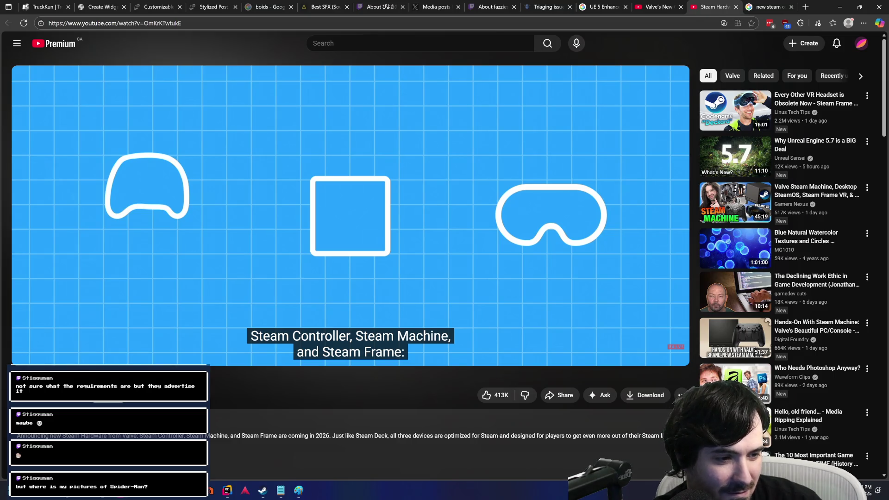
mouse_move(302, 210)
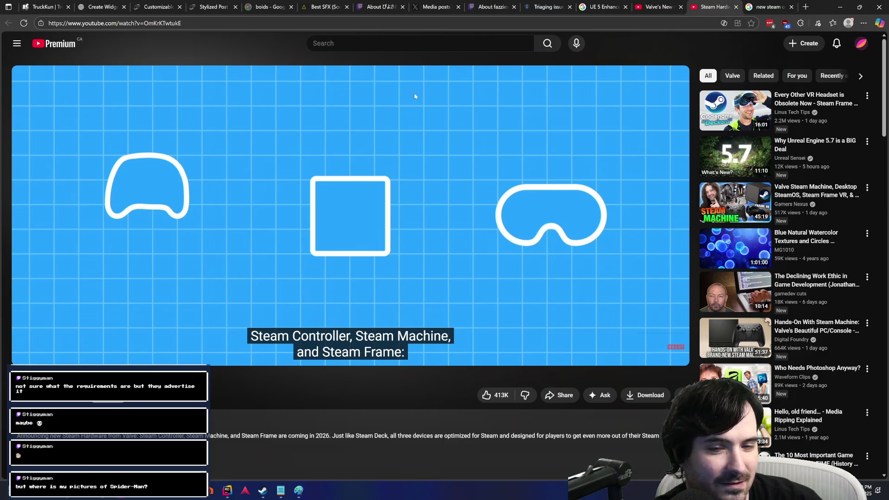
left_click(423, 130)
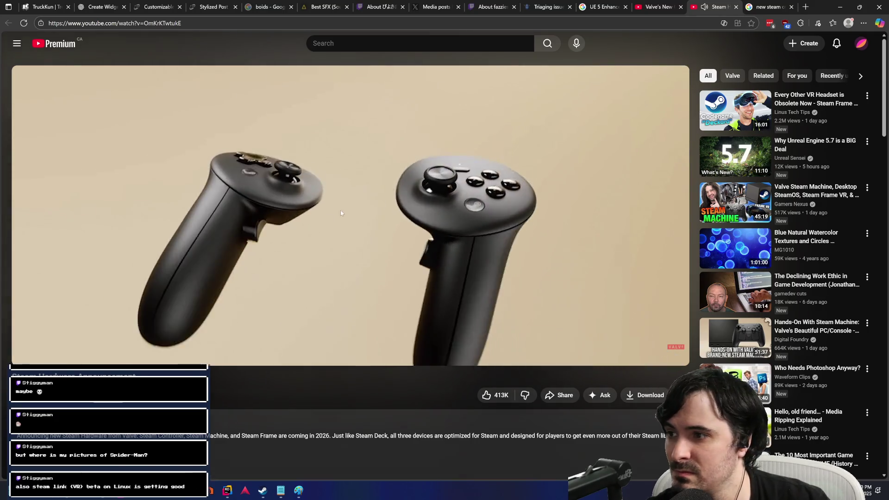
left_click(341, 213)
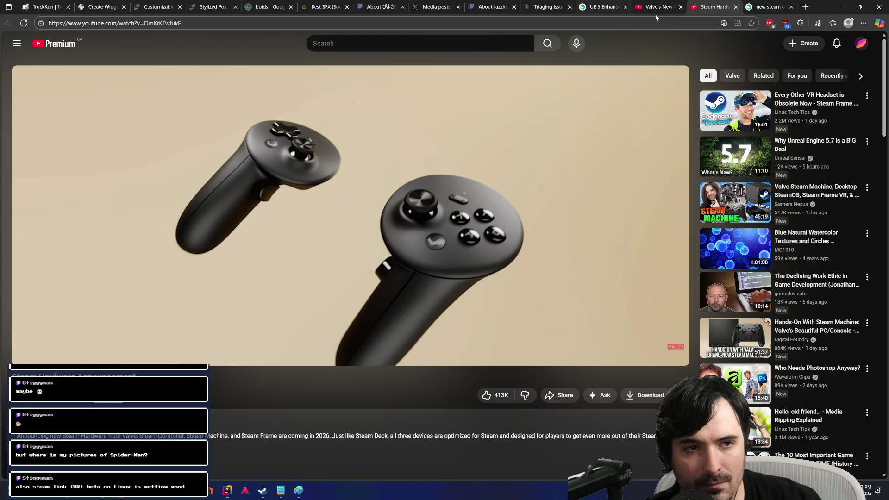
middle_click(716, 3)
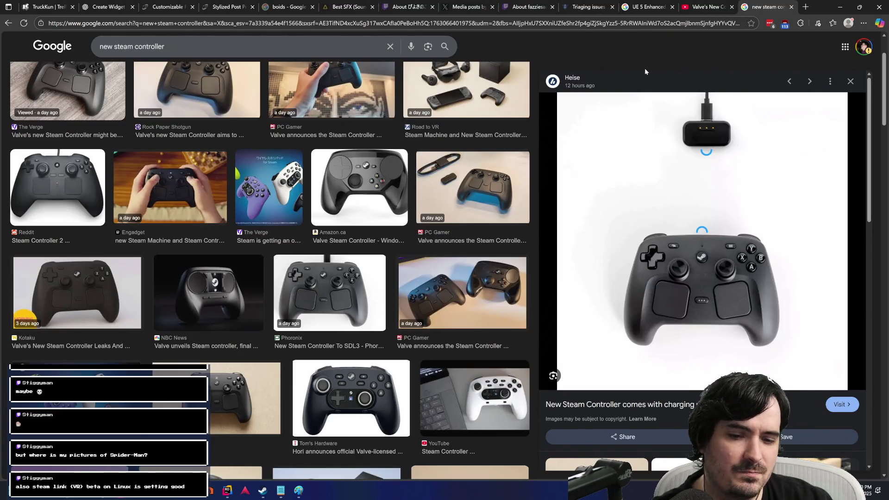
Step: Browse the Steam controller image results, close them and the controller video, and return to Rider
scroll(425, 138, "down", 1)
scroll(425, 138, "down", 5)
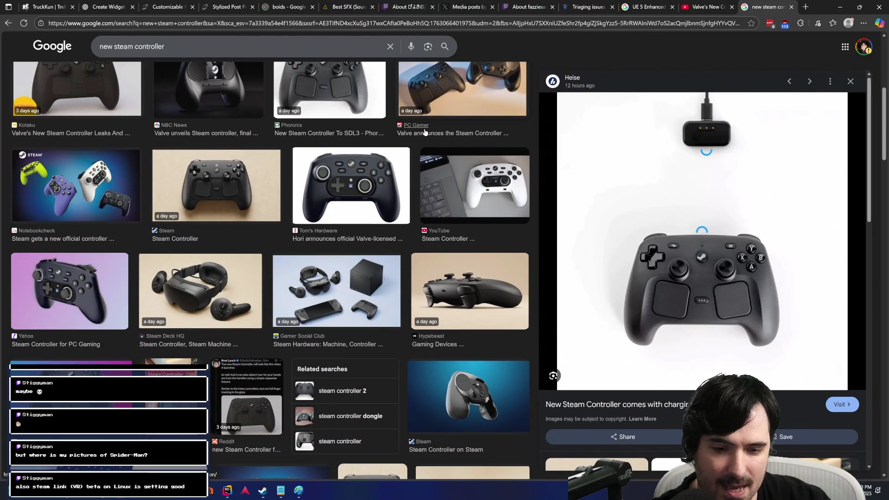
scroll(425, 135, "down", 3)
scroll(425, 135, "down", 1)
scroll(425, 137, "down", 2)
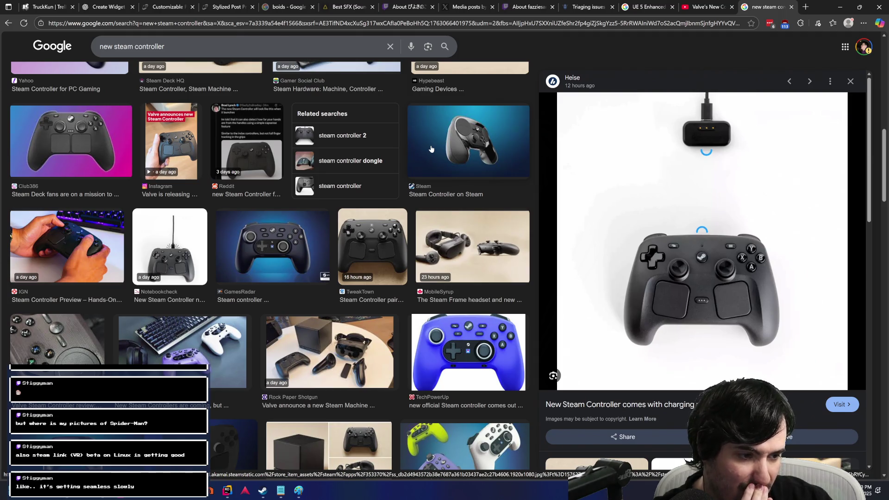
scroll(430, 149, "down", 2)
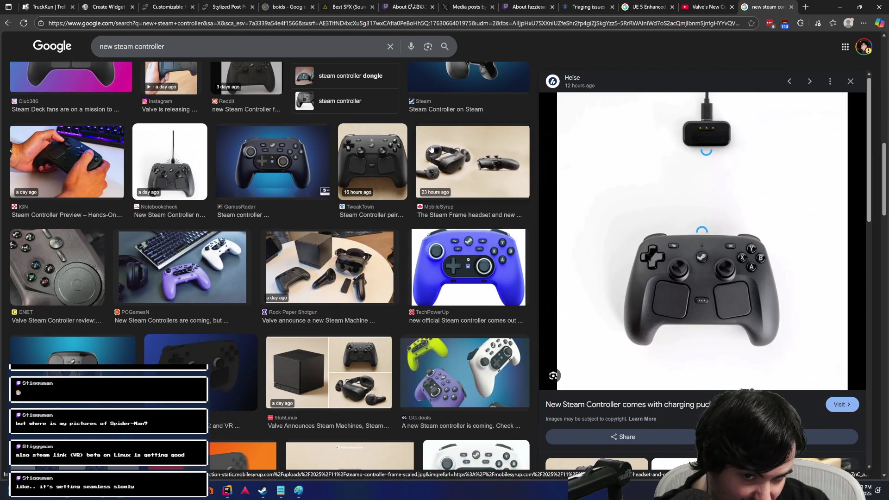
scroll(430, 149, "down", 2)
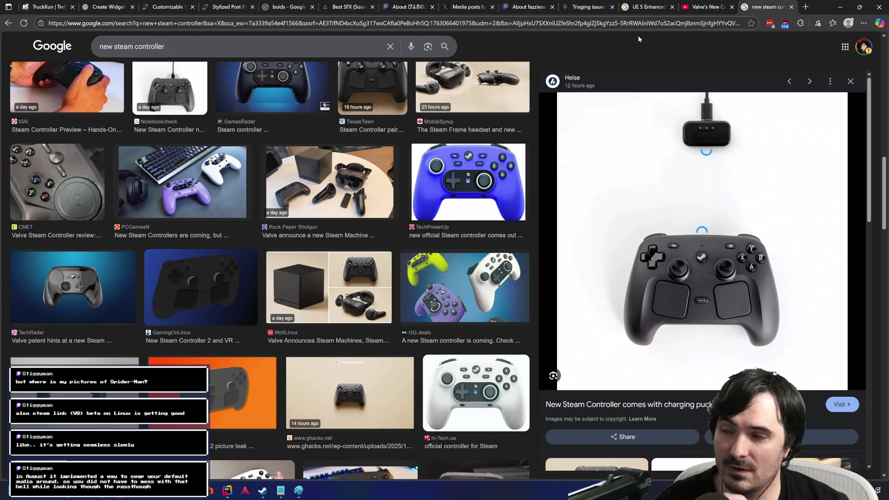
middle_click(764, 7)
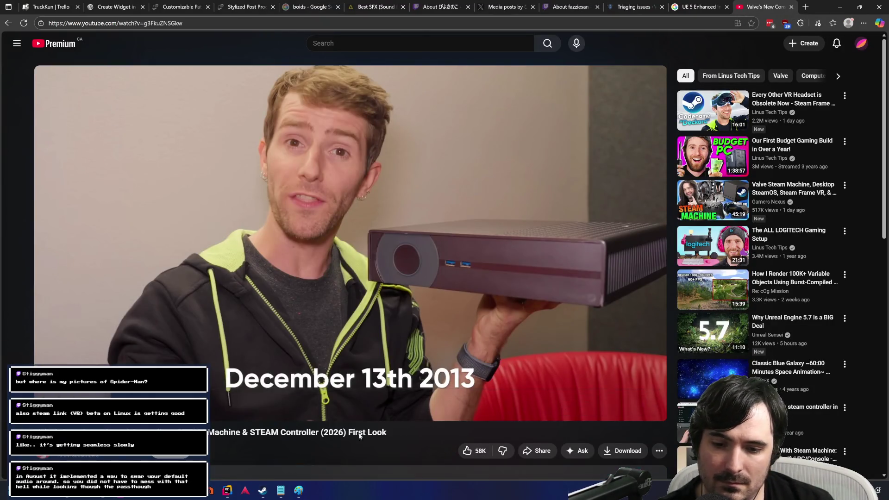
middle_click(760, 7)
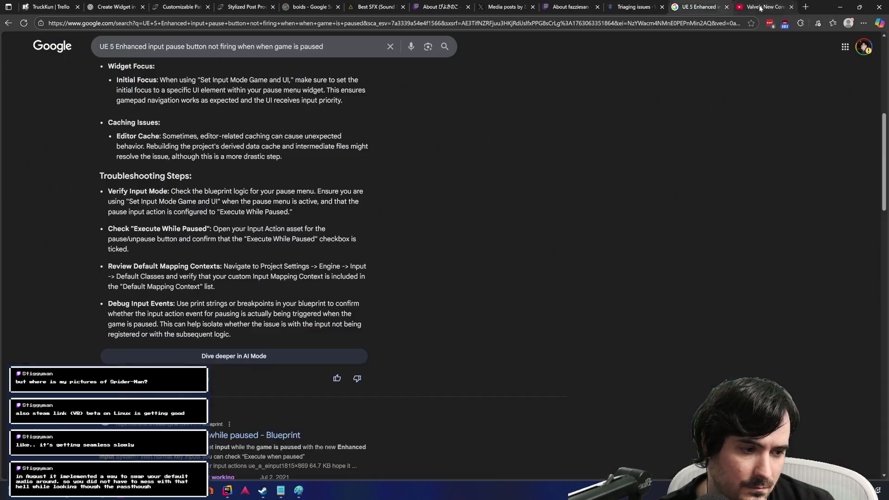
left_click(227, 492)
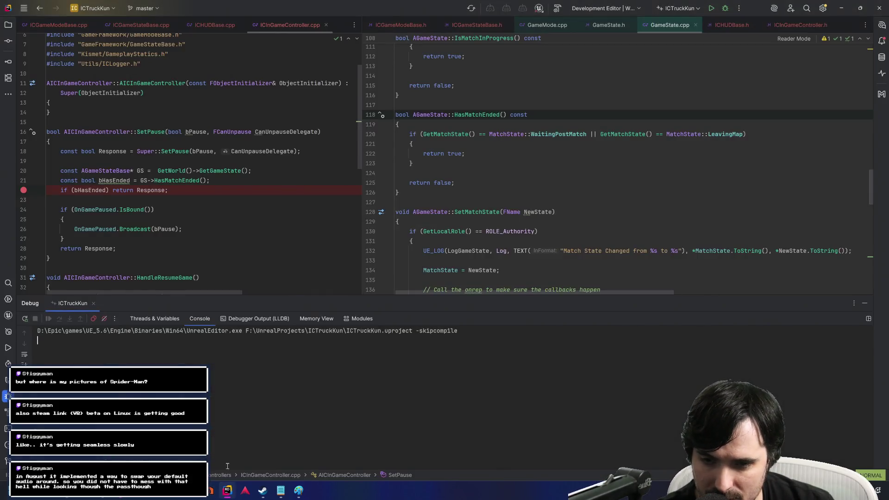
Step: Set a breakpoint on SetPause's bHasEnded early return at line 22 and start debugging ICTruckKun
left_click(132, 190)
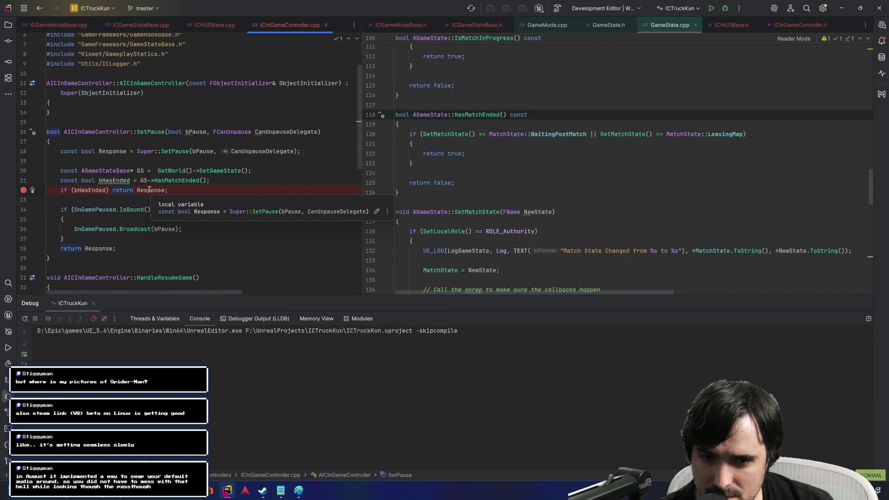
left_click(725, 8)
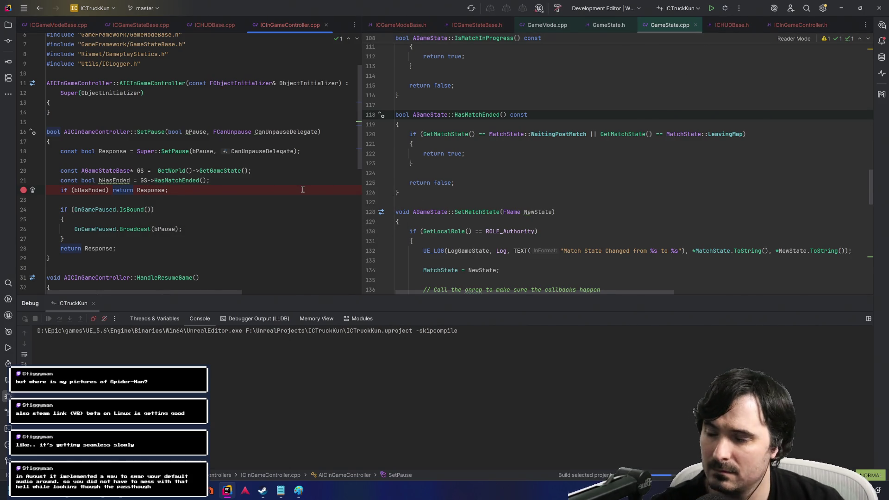